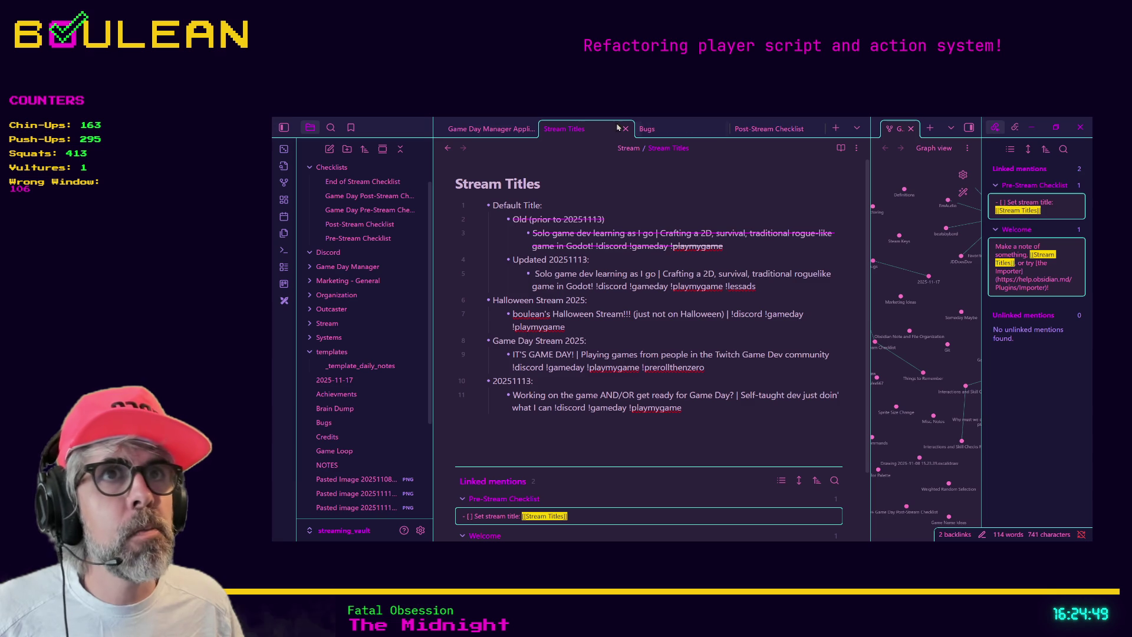
Open the Game Day Manager Application note and step through its Goals lines
{"action": "left_click", "coordinate": [508, 130]}
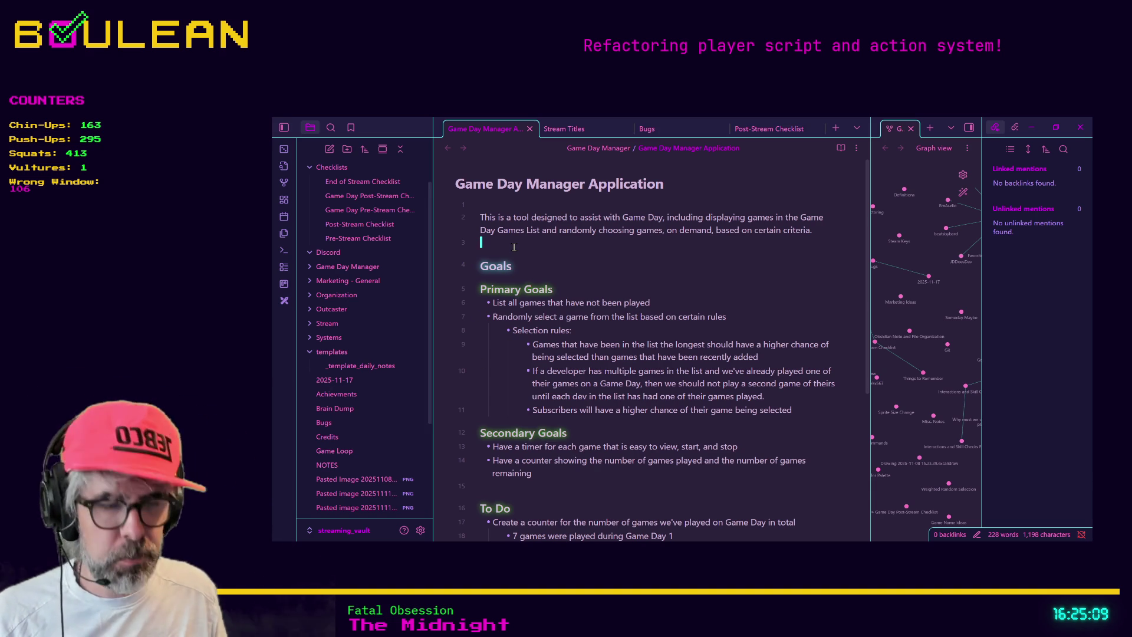
{"action": "key", "text": "Down"}
{"action": "key", "text": "Down"}
{"action": "key", "text": "Down"}
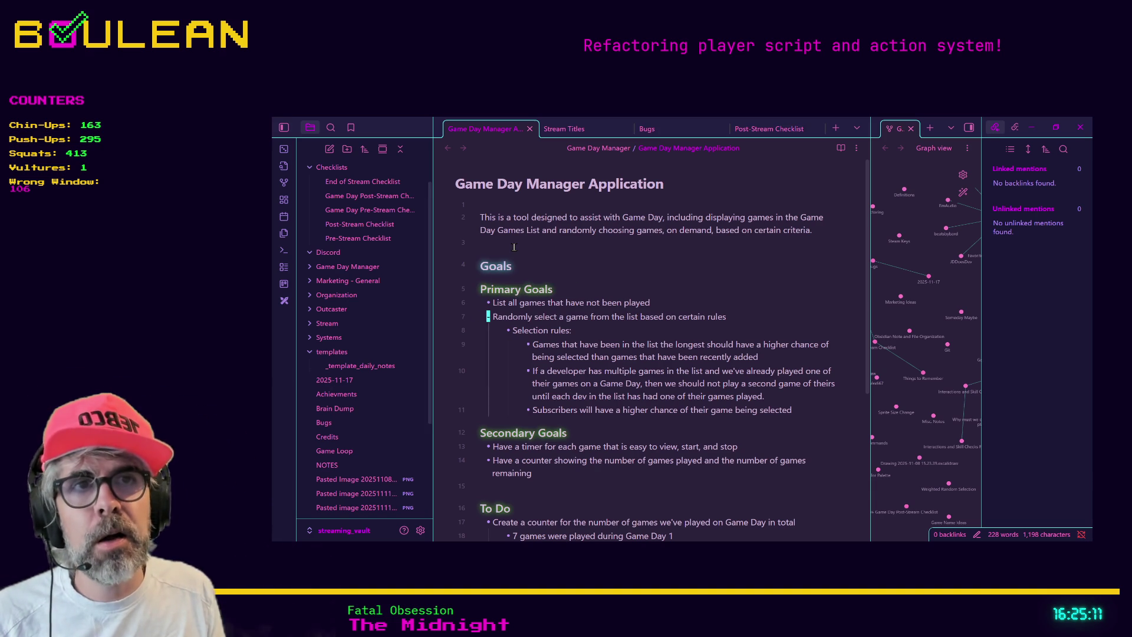
{"action": "key", "text": "Down"}
{"action": "key", "text": "Down"}
{"action": "key", "text": "Down"}
{"action": "key", "text": "Right"}
{"action": "key", "text": "Right"}
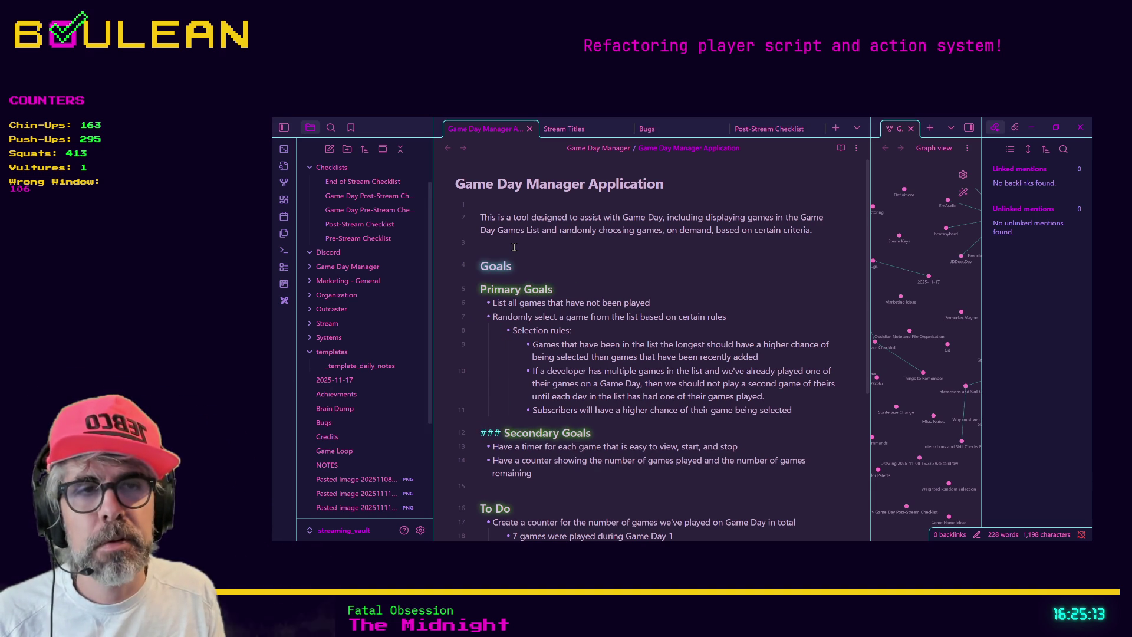
{"action": "key", "text": "Up"}
{"action": "key", "text": "Up"}
{"action": "key", "text": "Up"}
{"action": "key", "text": "Up"}
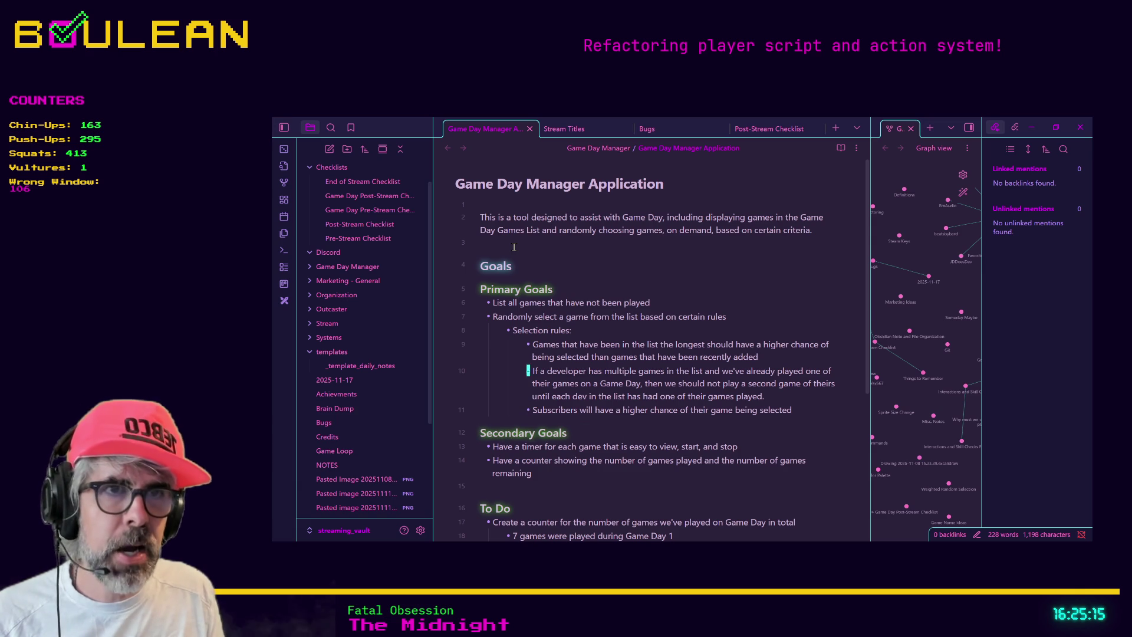
{"action": "key", "text": "Right"}
{"action": "key", "text": "Right"}
{"action": "key", "text": "Right"}
{"action": "key", "text": "Left"}
{"action": "key", "text": "Left"}
{"action": "key", "text": "Right"}
{"action": "key", "text": "Right"}
{"action": "key", "text": "Right"}
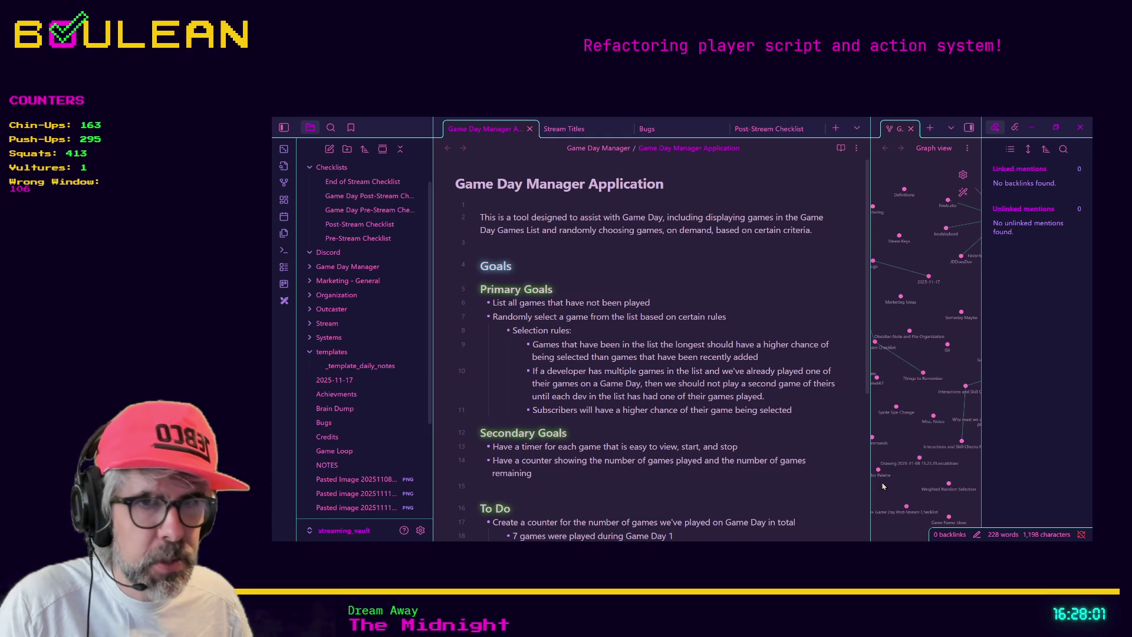
Place the cursor at the end of the To Do heading and switch to Brave
{"action": "left_click", "coordinate": [627, 493]}
{"action": "key", "text": "alt+Tab"}
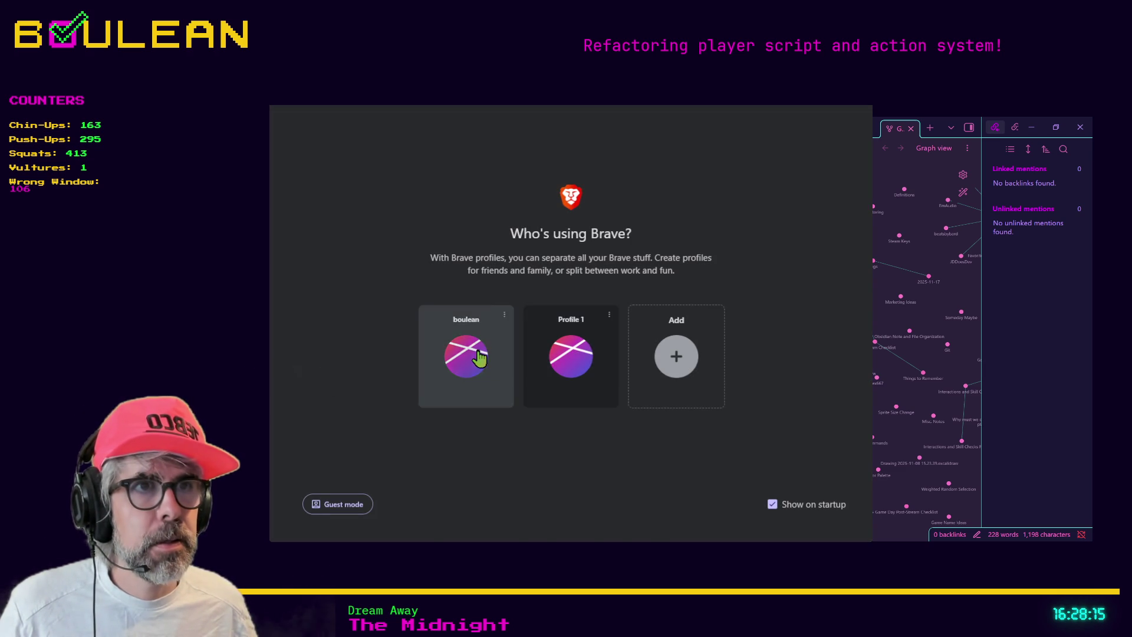
Open Brave with the first profile and search 'vim definition' in a new tab
{"action": "left_click", "coordinate": [479, 359]}
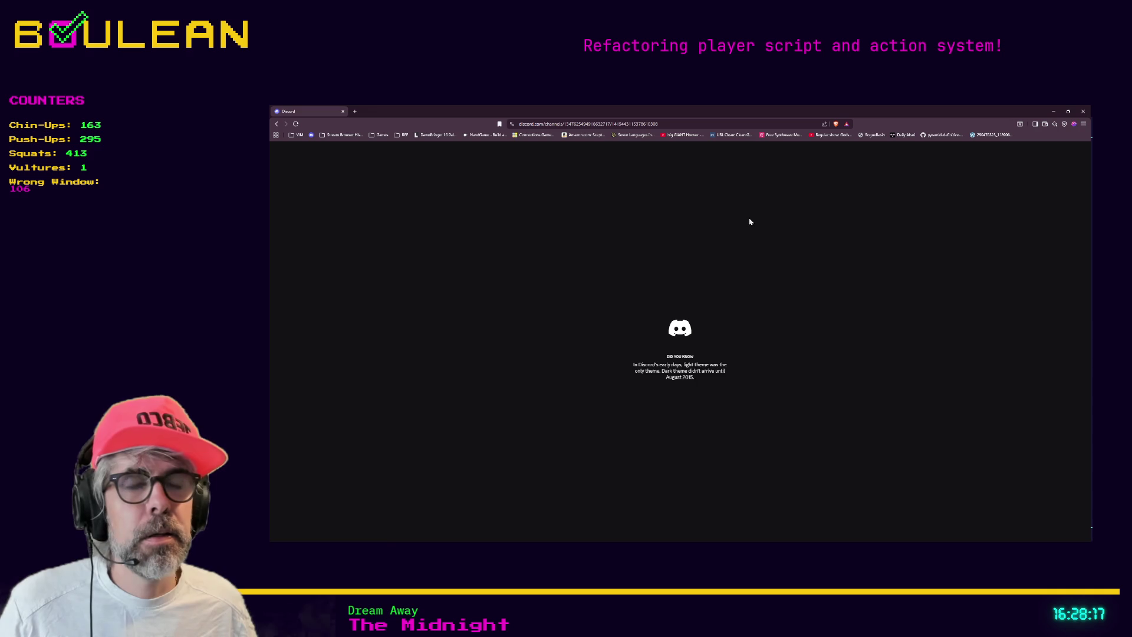
{"action": "left_click", "coordinate": [355, 111]}
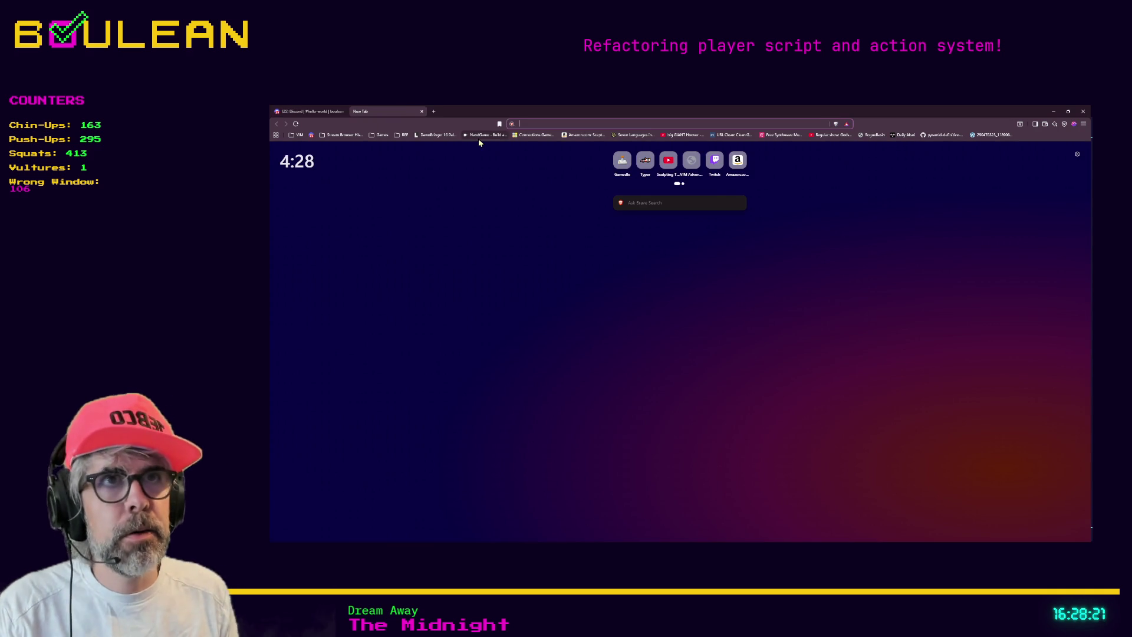
{"action": "type", "text": "vim definition"}
{"action": "key", "text": "Return"}
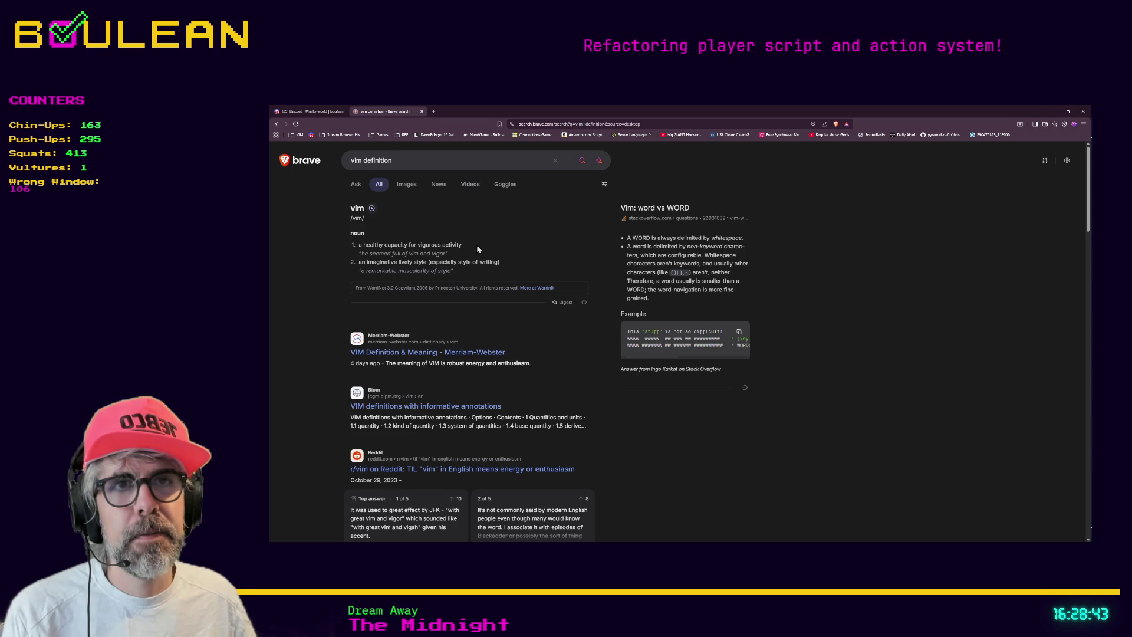
{"action": "scroll", "coordinate": [478, 249], "scroll_direction": "down", "scroll_amount": 1}
{"action": "scroll", "coordinate": [460, 289], "scroll_direction": "up", "scroll_amount": 1}
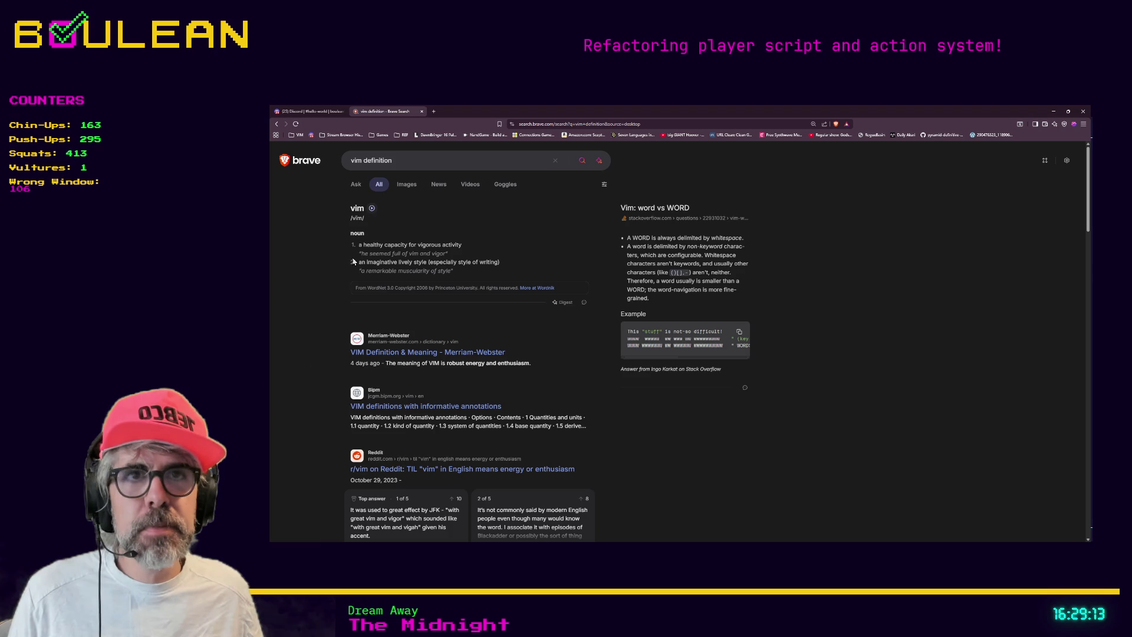
{"action": "left_click_drag", "start_coordinate": [357, 245], "coordinate": [444, 246]}
{"action": "left_click", "coordinate": [464, 250]}
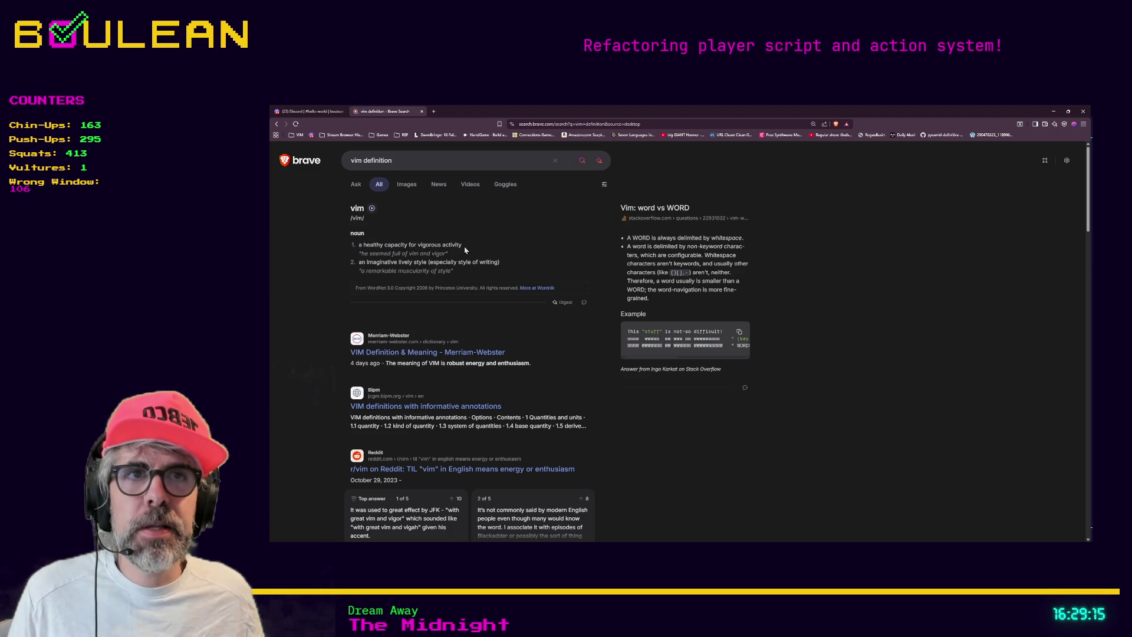
{"action": "triple_click", "coordinate": [463, 250]}
{"action": "left_click", "coordinate": [462, 246]}
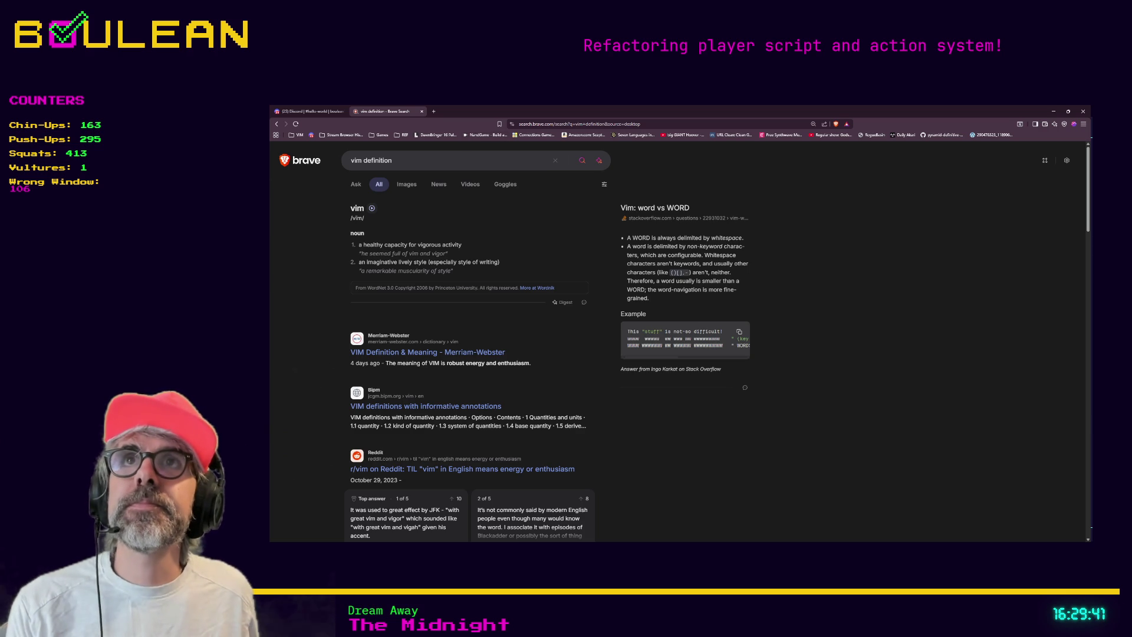
{"action": "key", "text": "alt+Tab"}
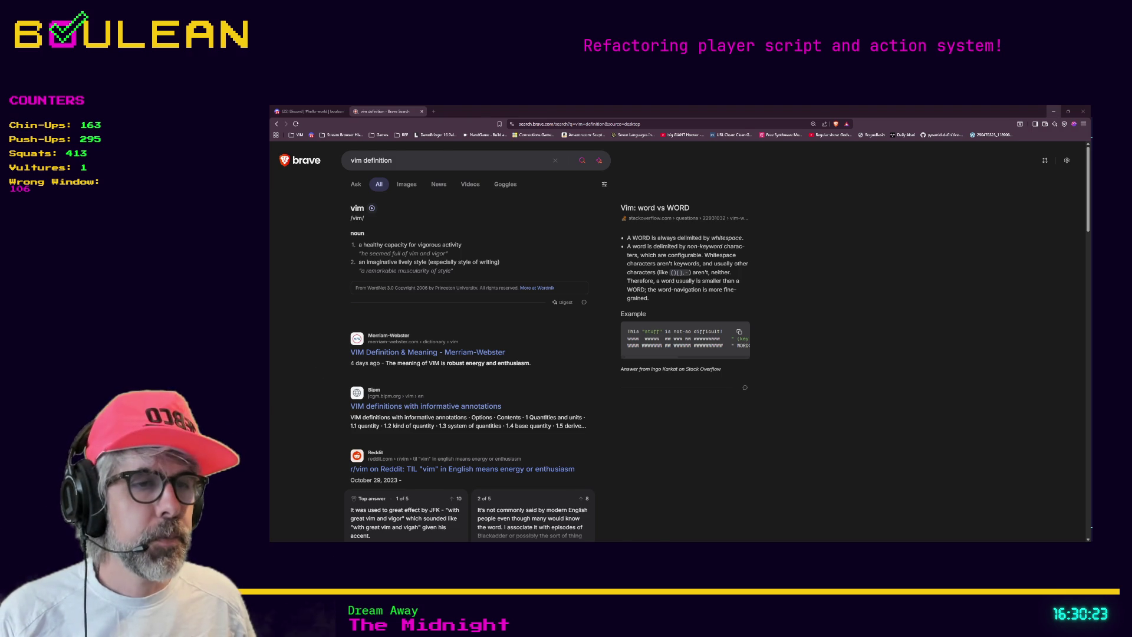
{"action": "left_click", "coordinate": [1054, 111]}
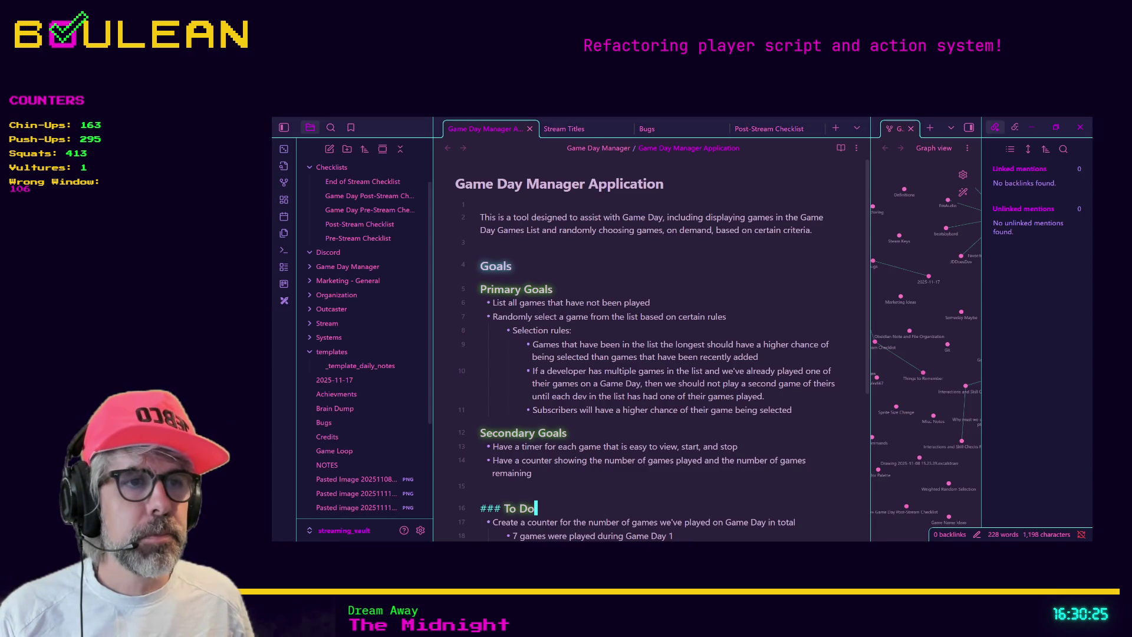
{"action": "left_click", "coordinate": [743, 311]}
{"action": "key", "text": "ctrl+o"}
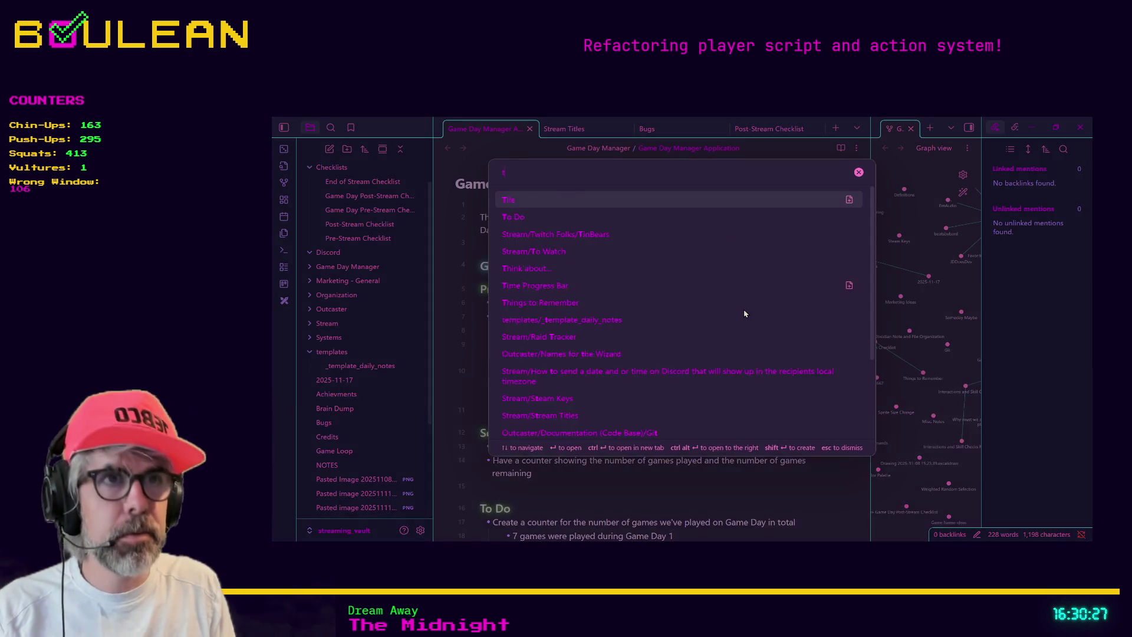
{"action": "type", "text": "things"}
{"action": "key", "text": "Return"}
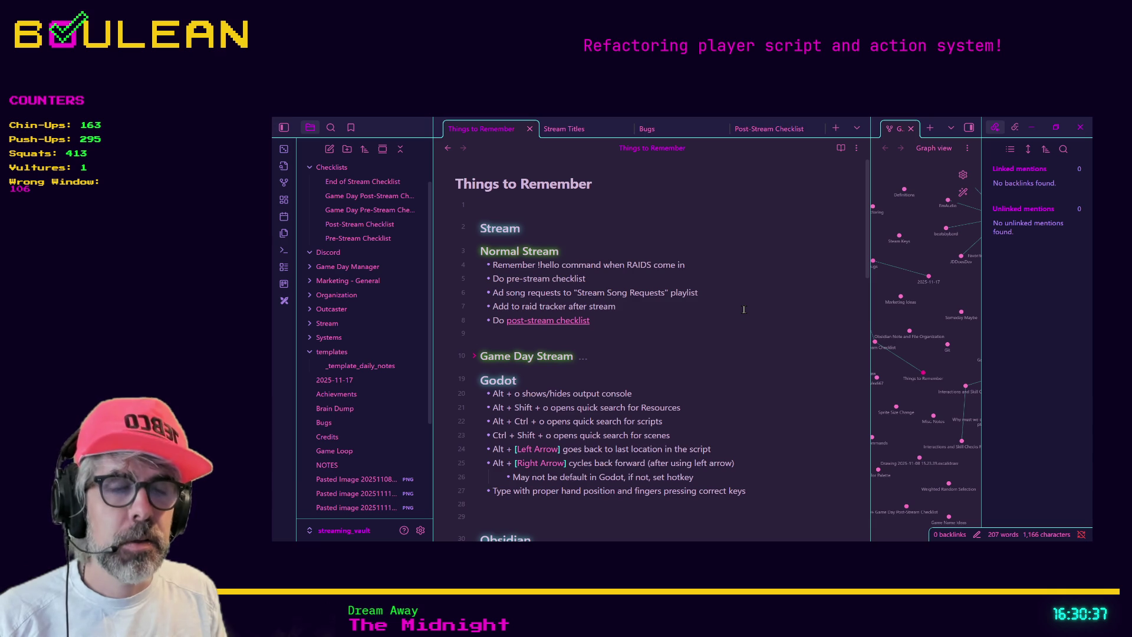
{"action": "key", "text": "Down"}
{"action": "key", "text": "Down"}
{"action": "key", "text": "Down"}
{"action": "key", "text": "Down"}
{"action": "key", "text": "Down"}
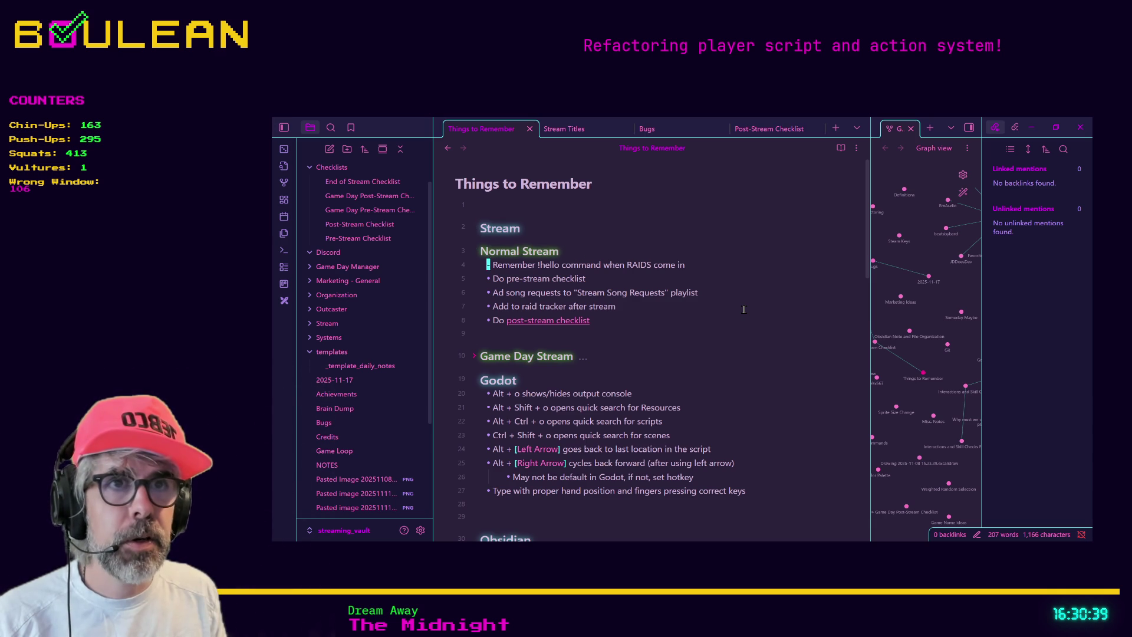
{"action": "key", "text": "End"}
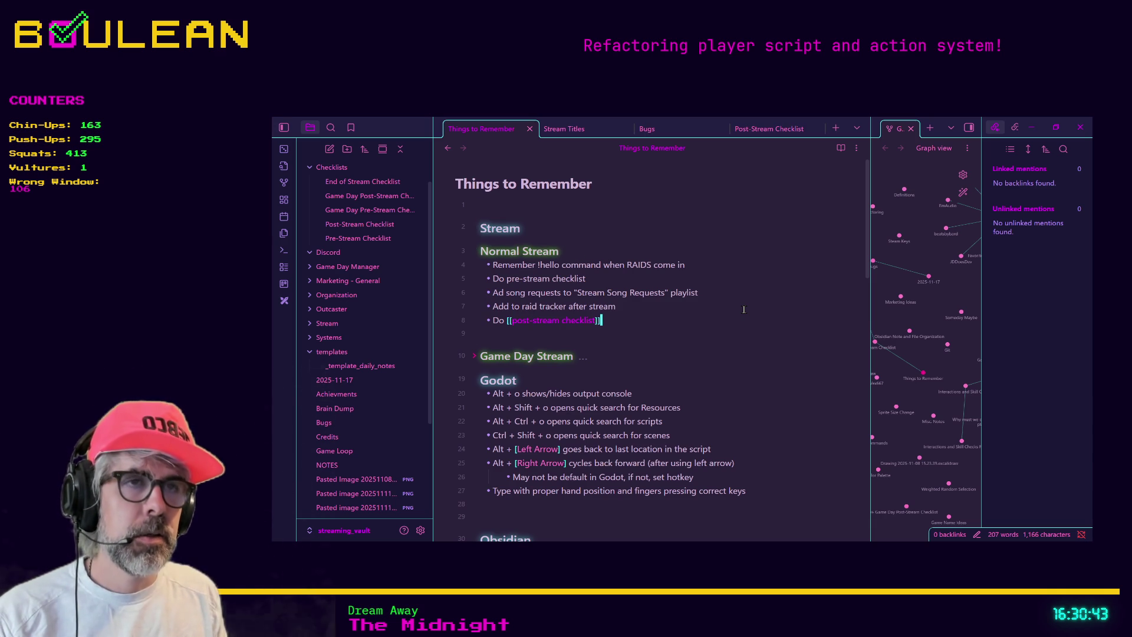
{"action": "key", "text": "Return"}
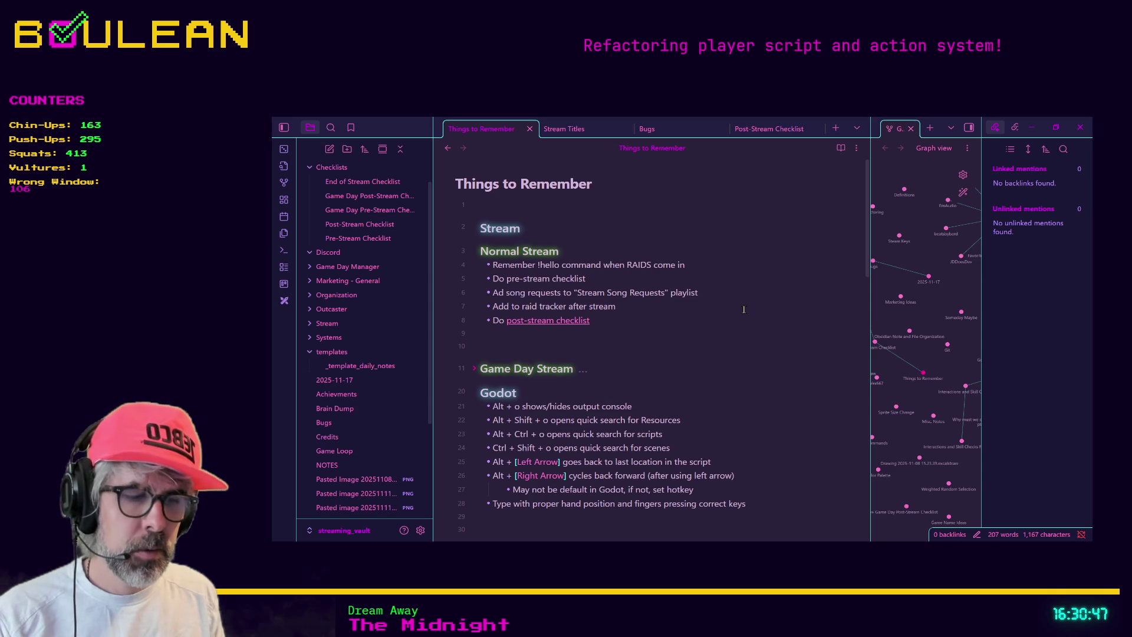
{"action": "type", "text": "-"}
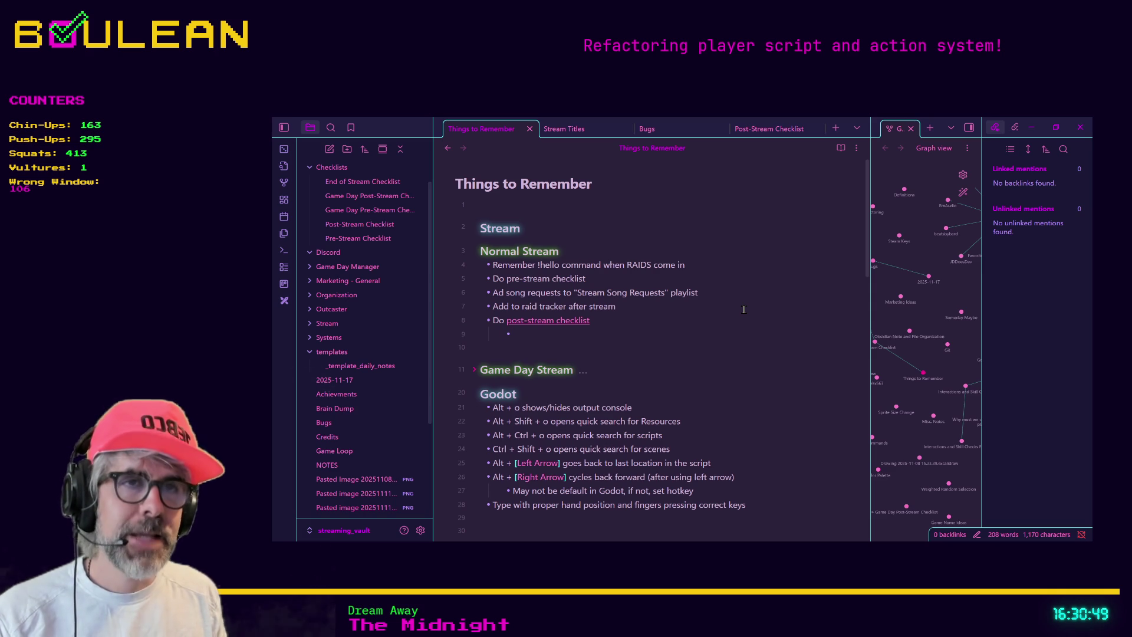
{"action": "key", "text": "BackSpace"}
{"action": "key", "text": "BackSpace"}
{"action": "key", "text": "Return"}
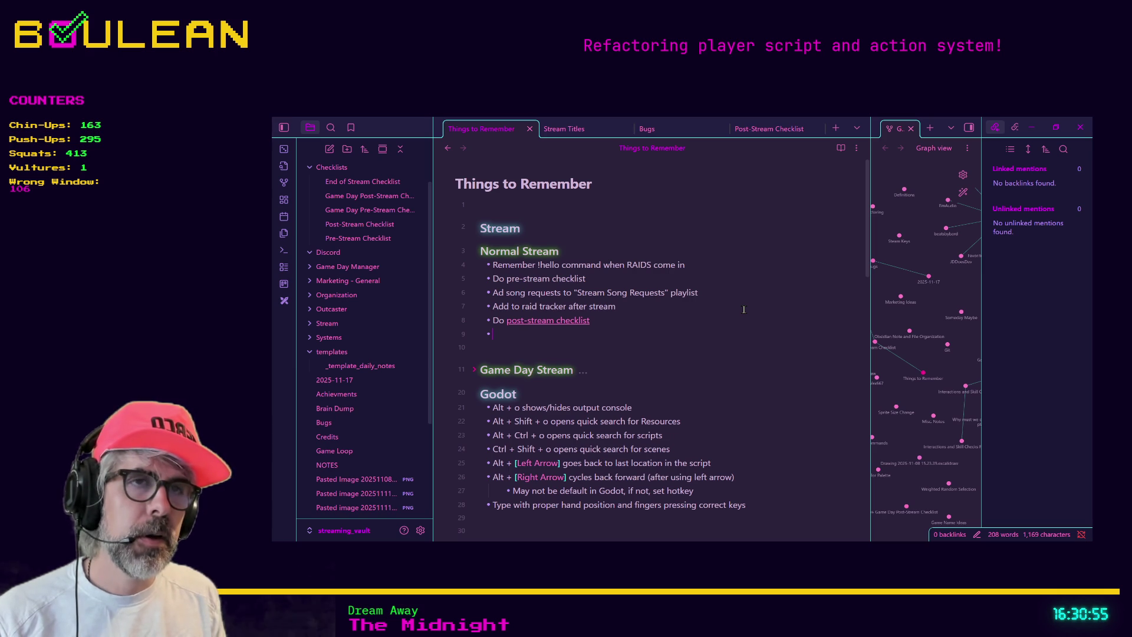
{"action": "type", "text": "Do"}
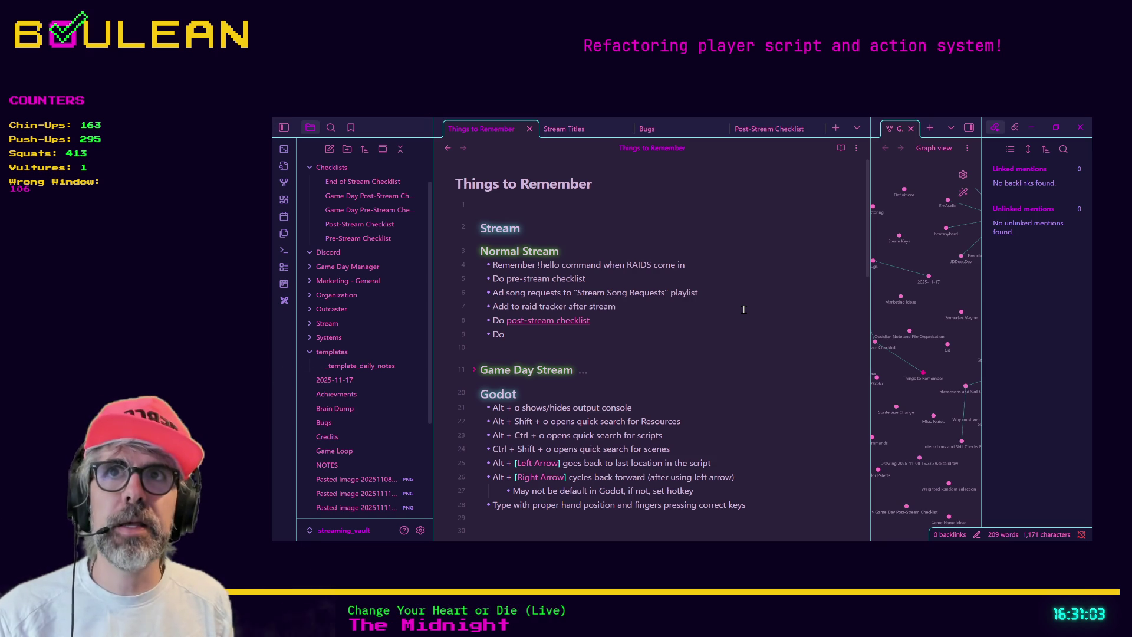
{"action": "key", "text": "shift+Home"}
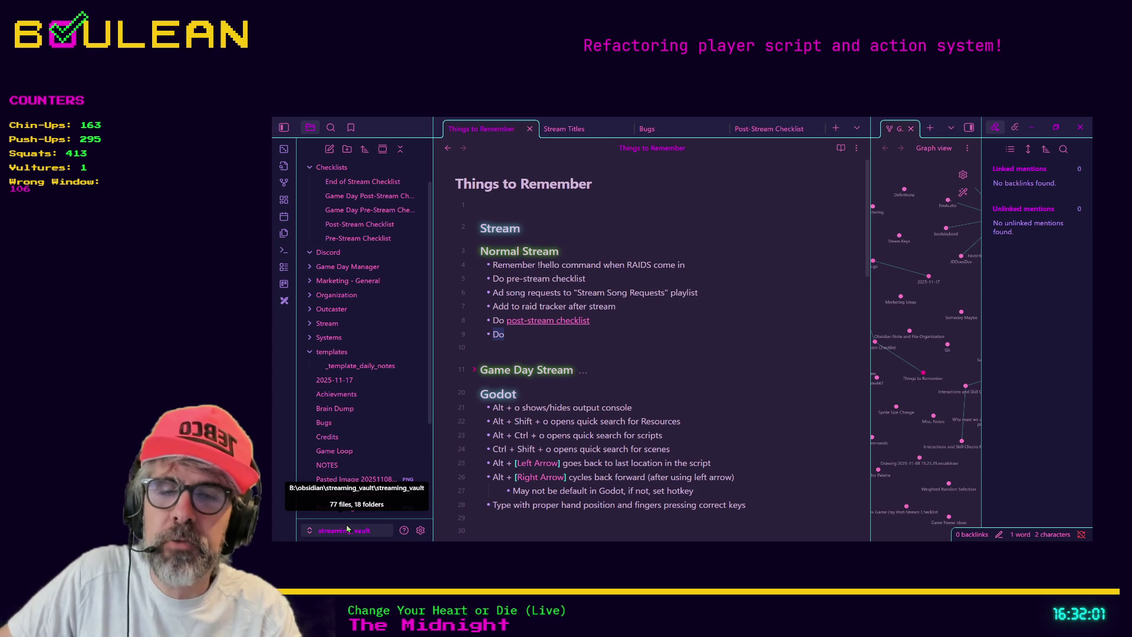
{"action": "left_click", "coordinate": [656, 398]}
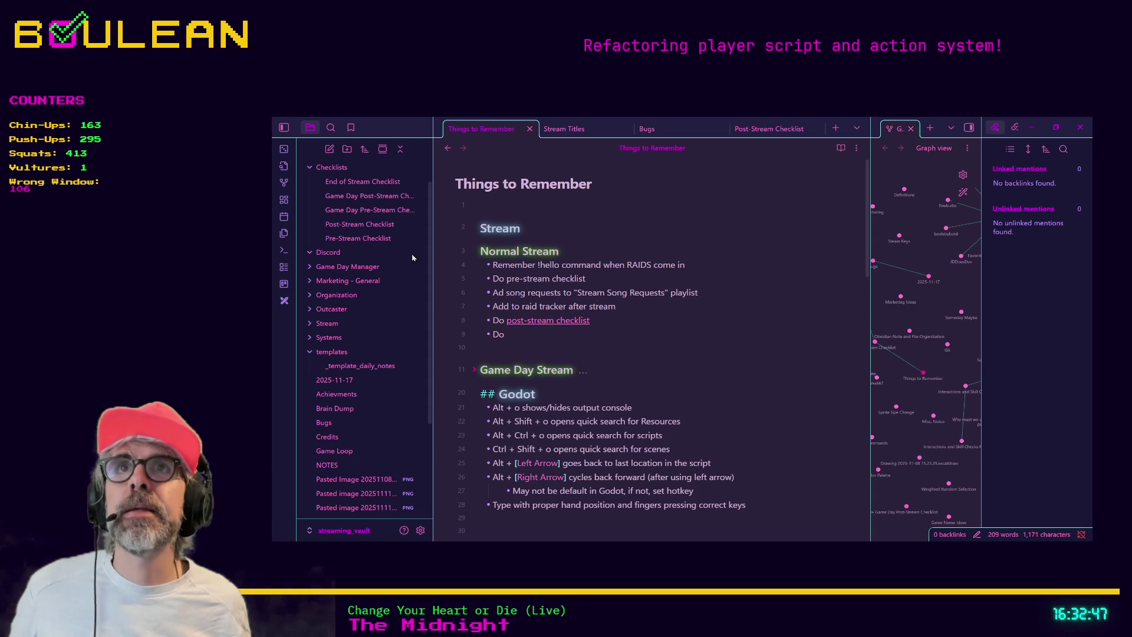
Bold the 'Remember !hello command when RAIDS come in' line under Normal Stream
{"action": "left_click", "coordinate": [593, 263]}
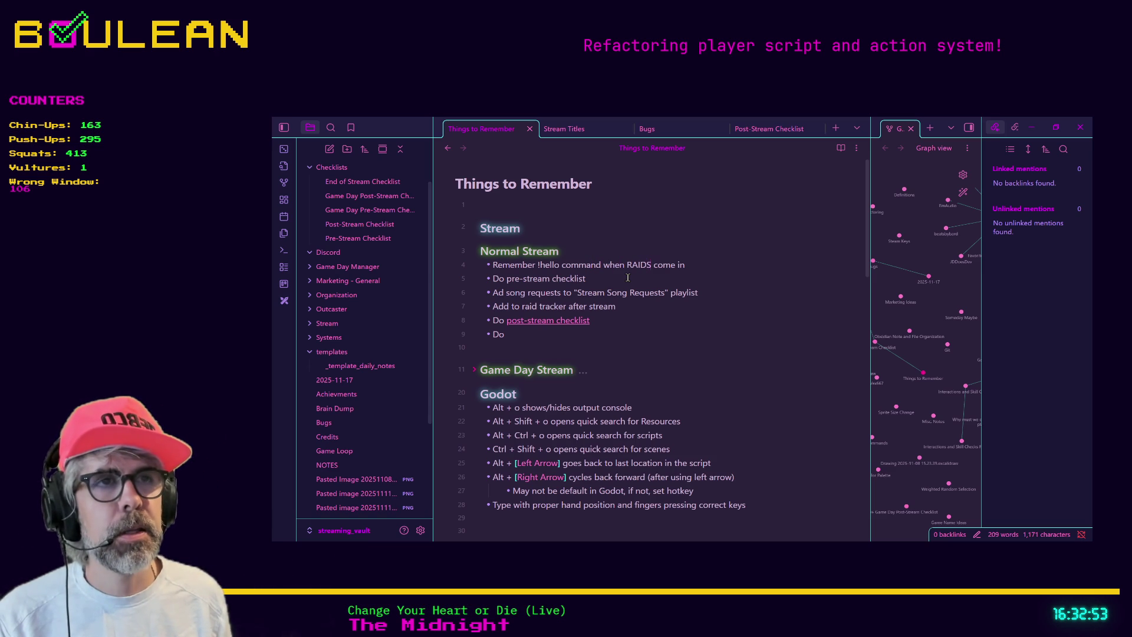
{"action": "key", "text": "shift+Home"}
{"action": "key", "text": "ctrl+b"}
{"action": "key", "text": "Down"}
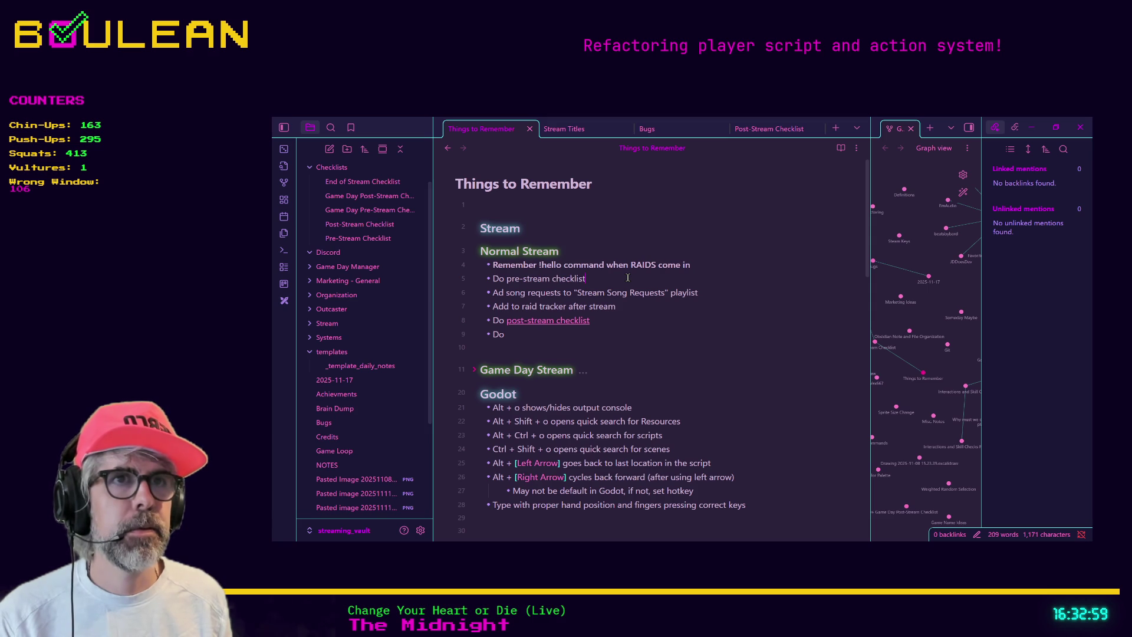
{"action": "key", "text": "Up"}
{"action": "key", "text": "Down"}
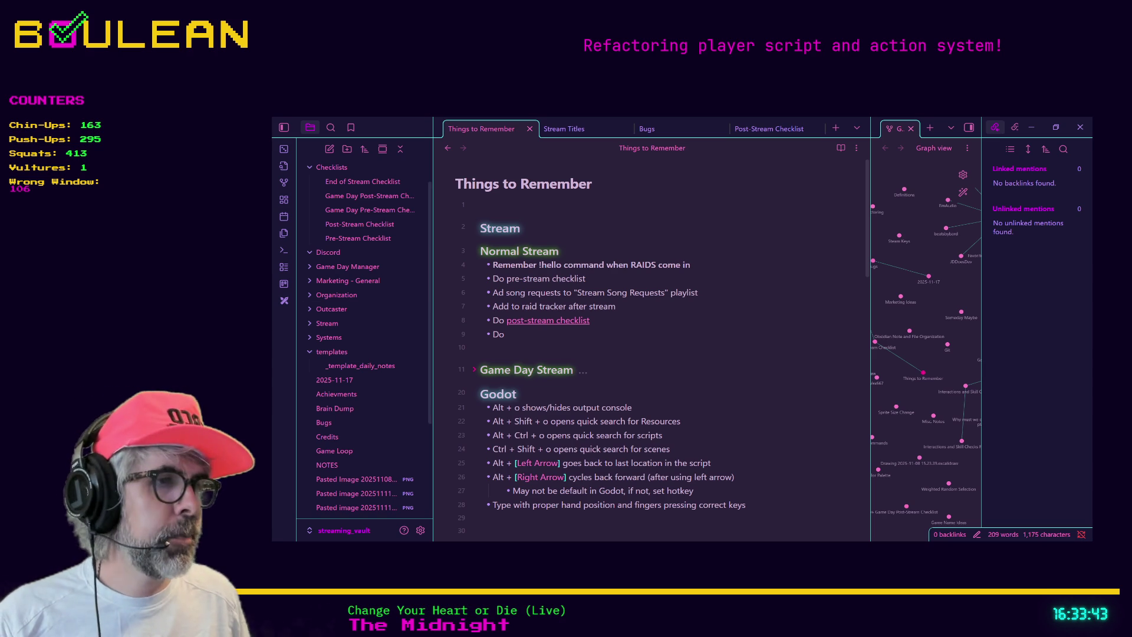
{"action": "key", "text": "alt+Tab"}
Search 'midnight old guitarist' in a new Brave tab
{"action": "key", "text": "ctrl+t"}
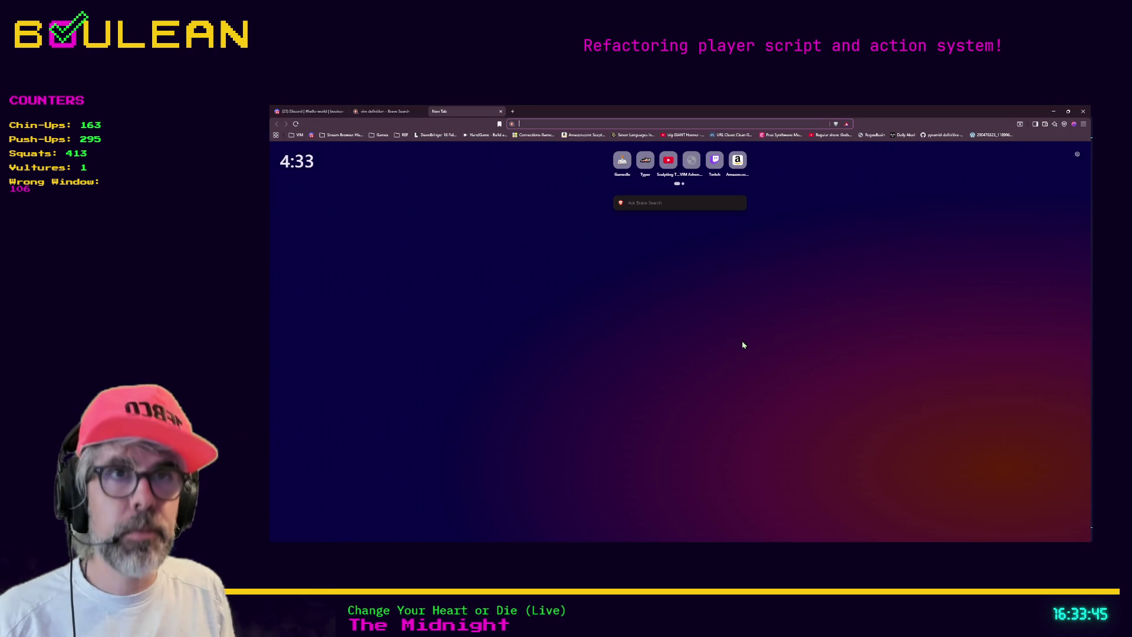
{"action": "type", "text": "midnight"}
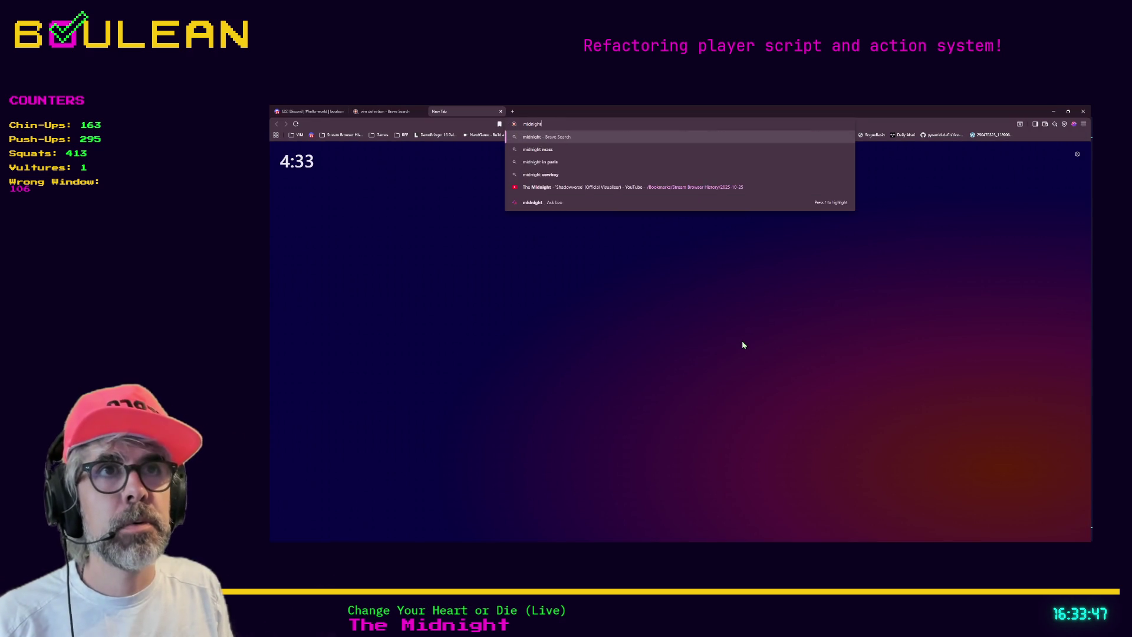
{"action": "type", "text": " old guitarist"}
{"action": "key", "text": "Return"}
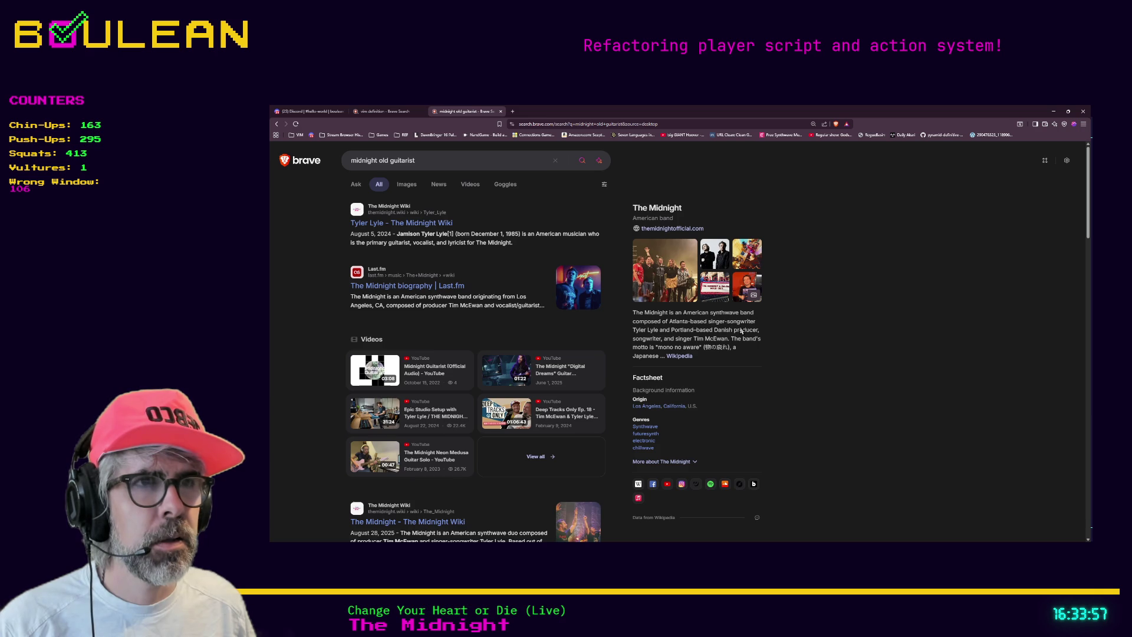
Open the Midnight (musician) Wikipedia article from the results after checking The Midnight Wiki
{"action": "scroll", "coordinate": [673, 351], "scroll_direction": "down", "scroll_amount": 2}
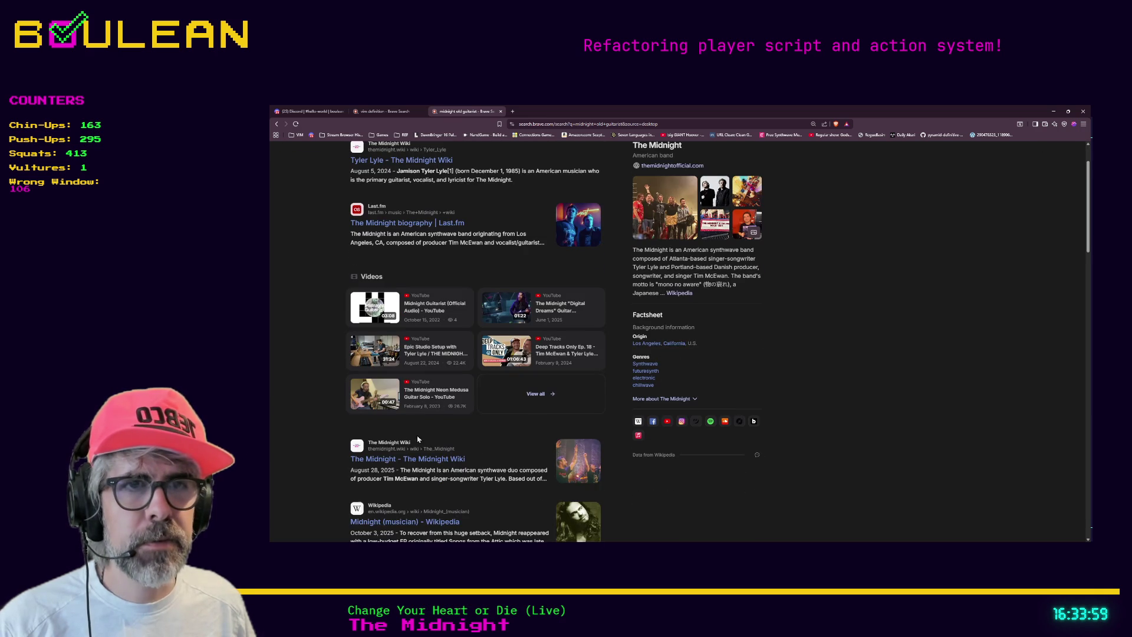
{"action": "left_click", "coordinate": [420, 459]}
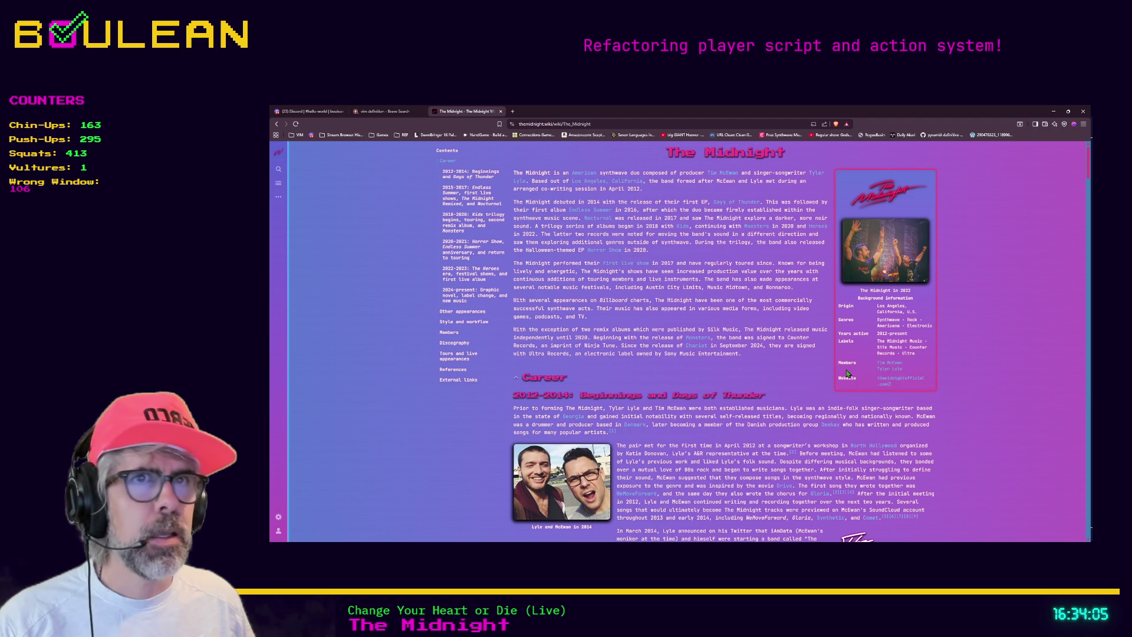
{"action": "left_click", "coordinate": [277, 125]}
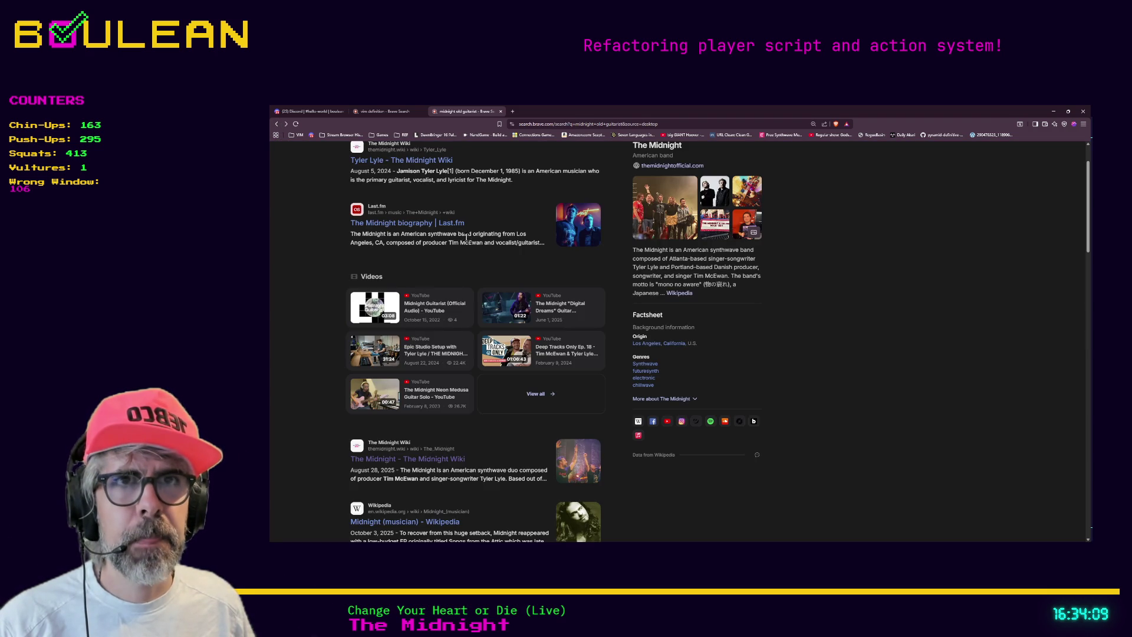
{"action": "scroll", "coordinate": [479, 247], "scroll_direction": "down", "scroll_amount": 1}
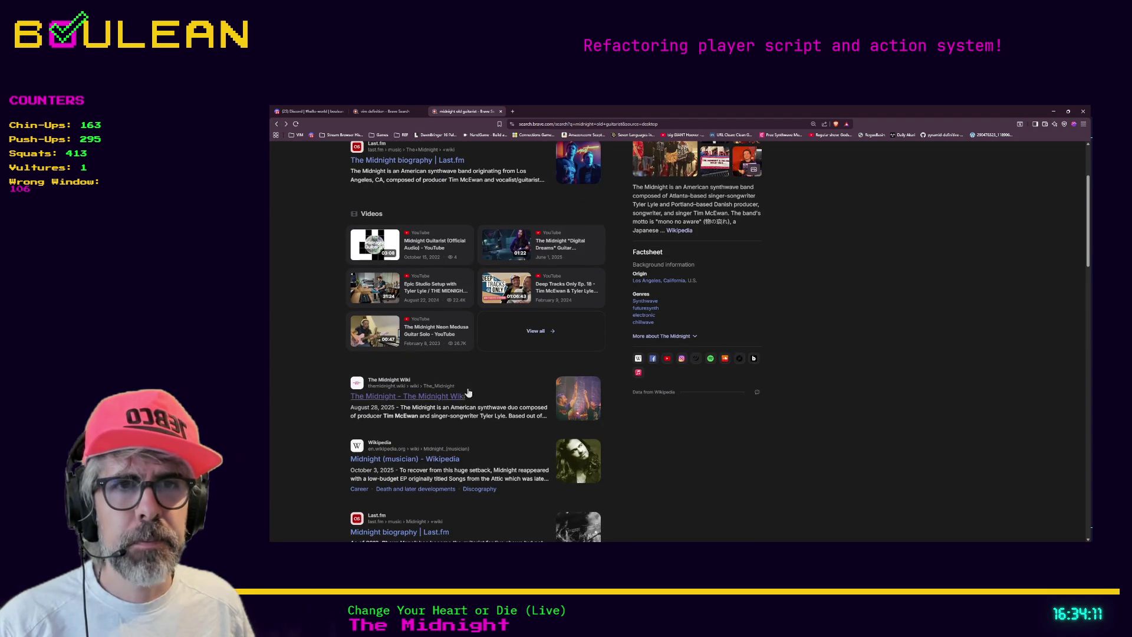
{"action": "left_click", "coordinate": [410, 459]}
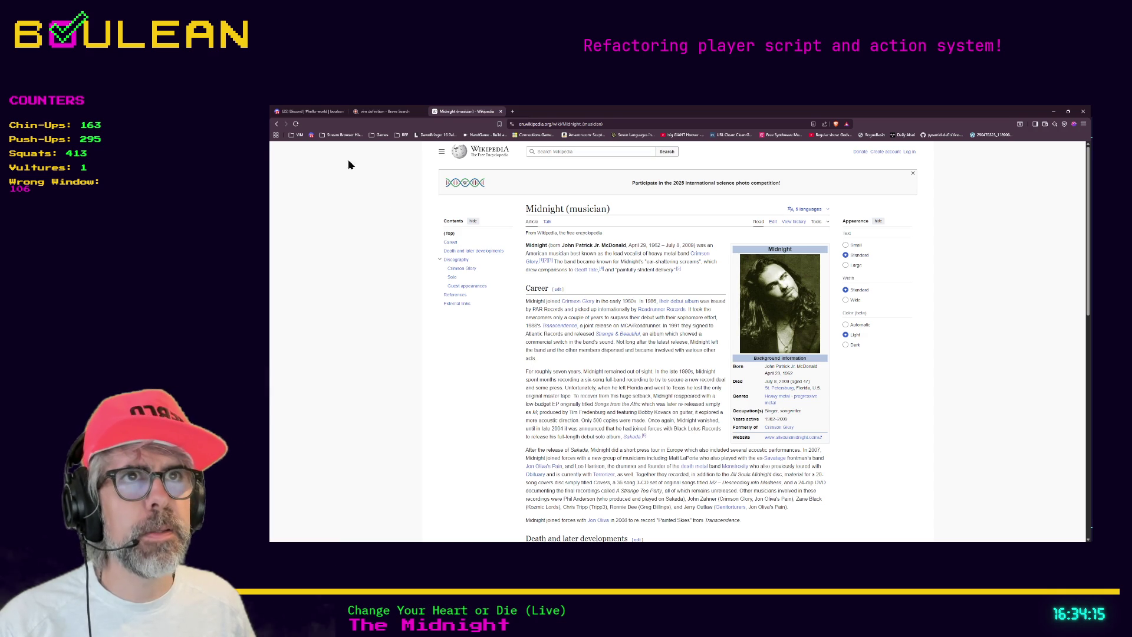
Find The Midnight article's Band members section and highlight the last former touring member
{"action": "left_click", "coordinate": [576, 153]}
{"action": "type", "text": "the midnight"}
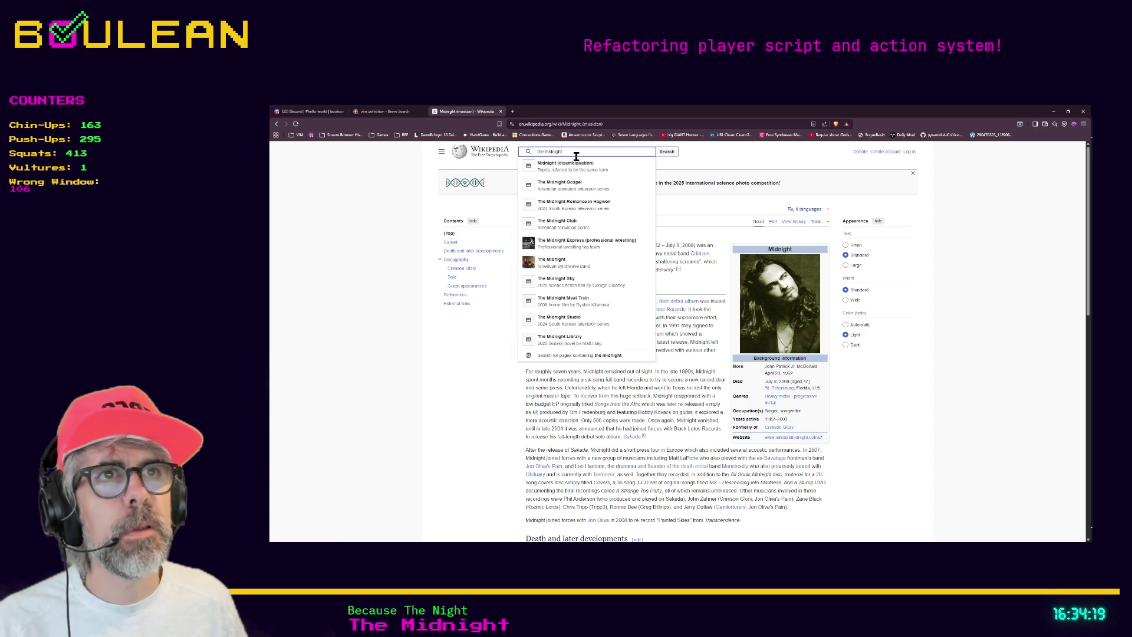
{"action": "left_click", "coordinate": [583, 262]}
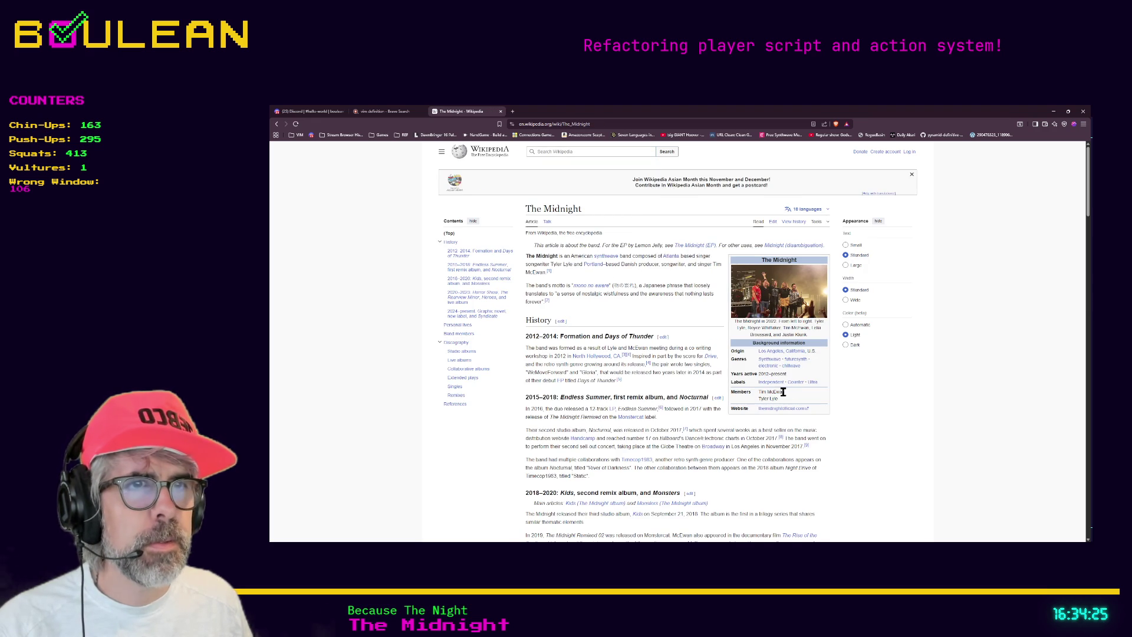
{"action": "left_click", "coordinate": [466, 334]}
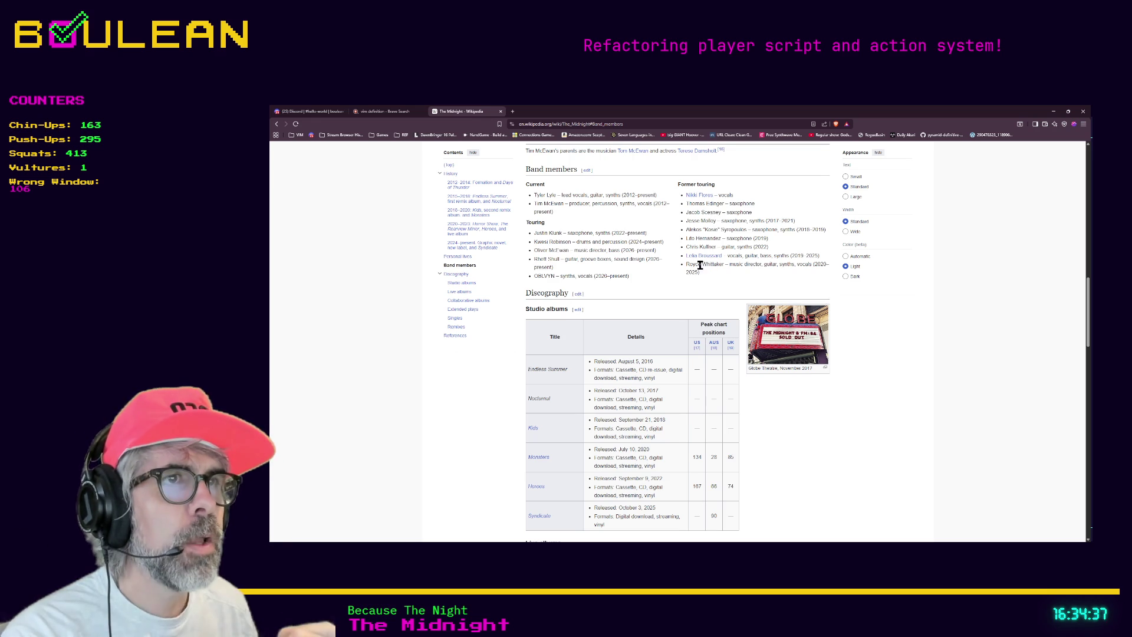
{"action": "left_click_drag", "start_coordinate": [685, 264], "coordinate": [725, 264]}
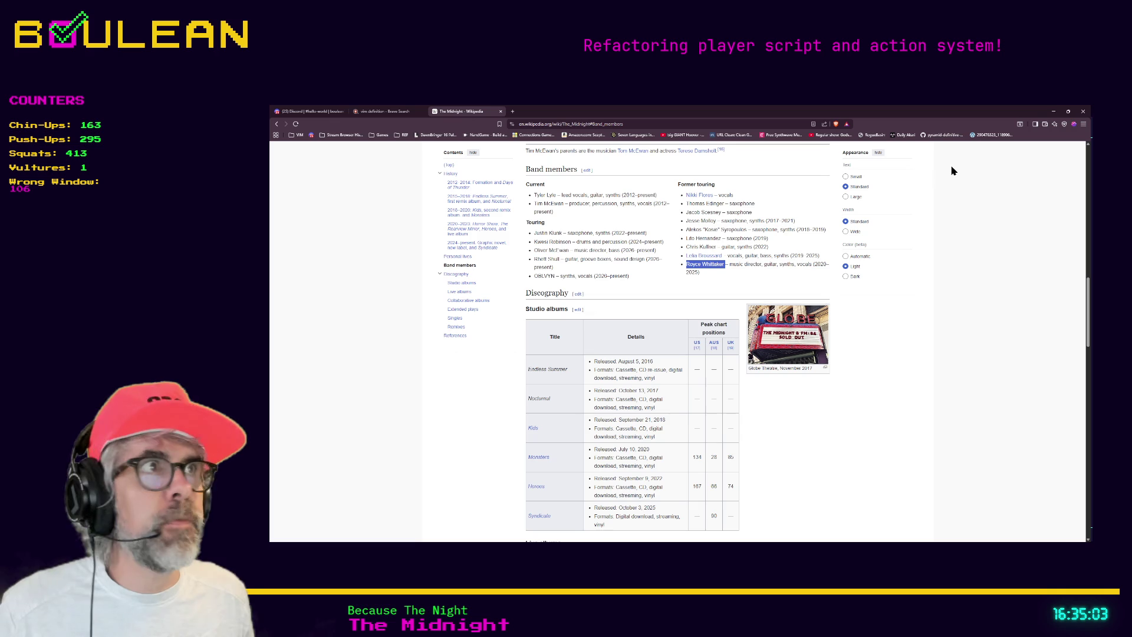
{"action": "left_click", "coordinate": [1050, 110]}
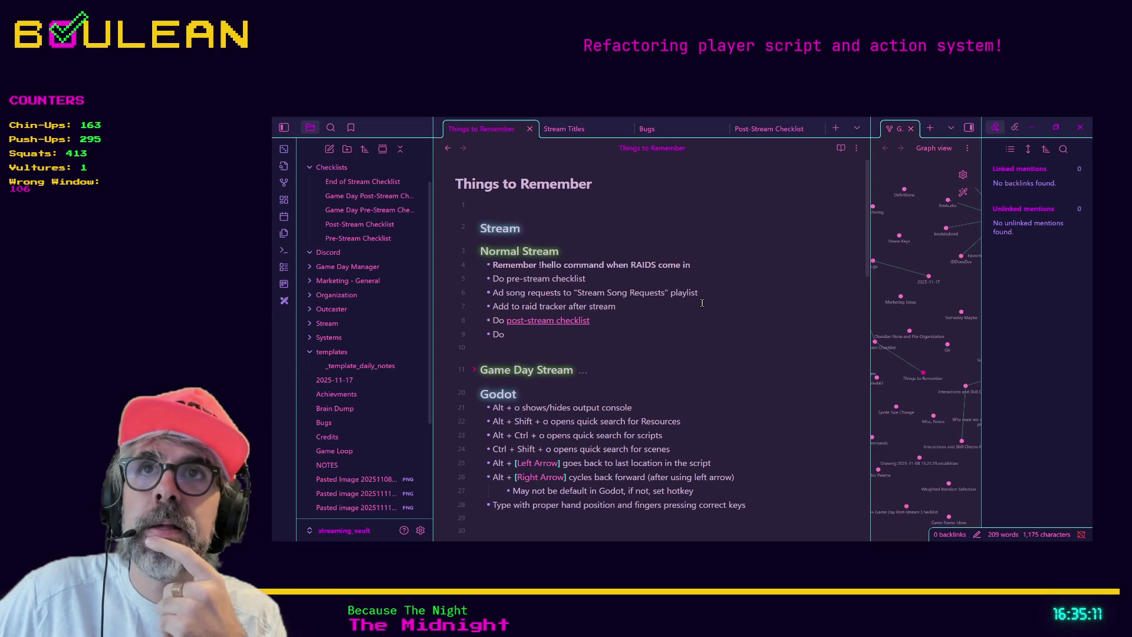
Back on the Wikipedia page, select the whole last Former touring entry
{"action": "key", "text": "alt+Tab"}
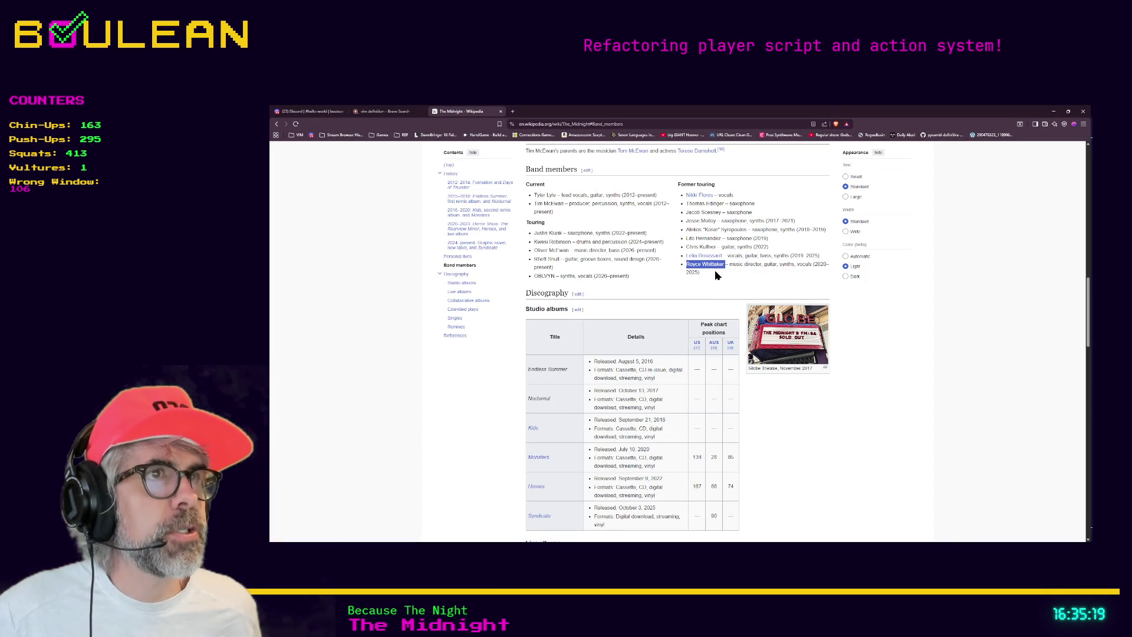
{"action": "left_click_drag", "start_coordinate": [765, 271], "coordinate": [694, 265]}
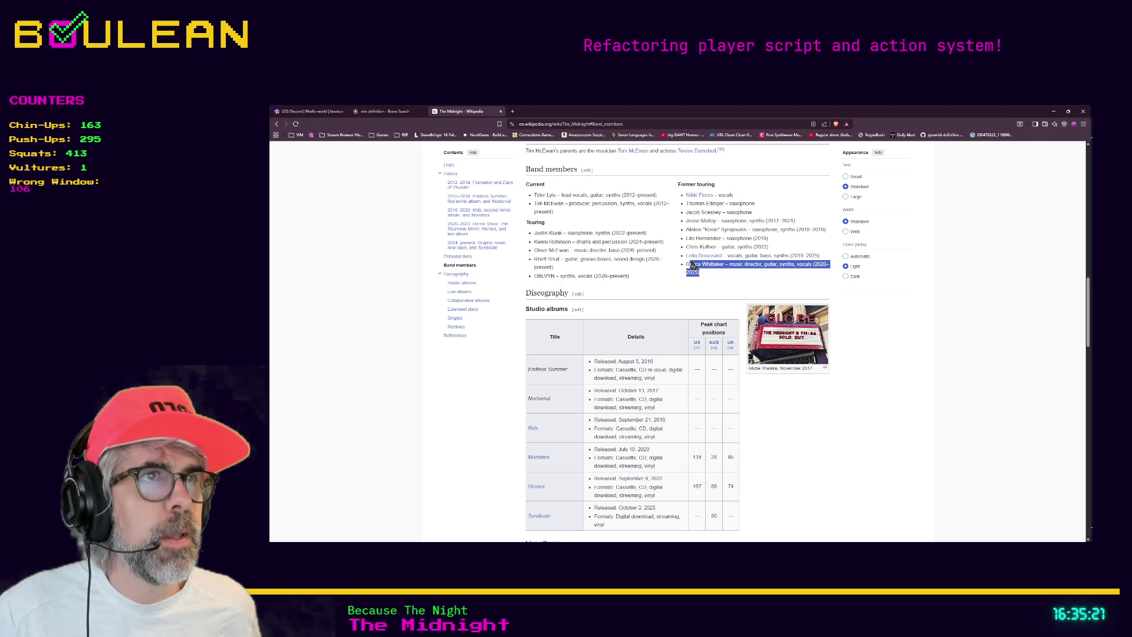
{"action": "left_click", "coordinate": [1054, 111]}
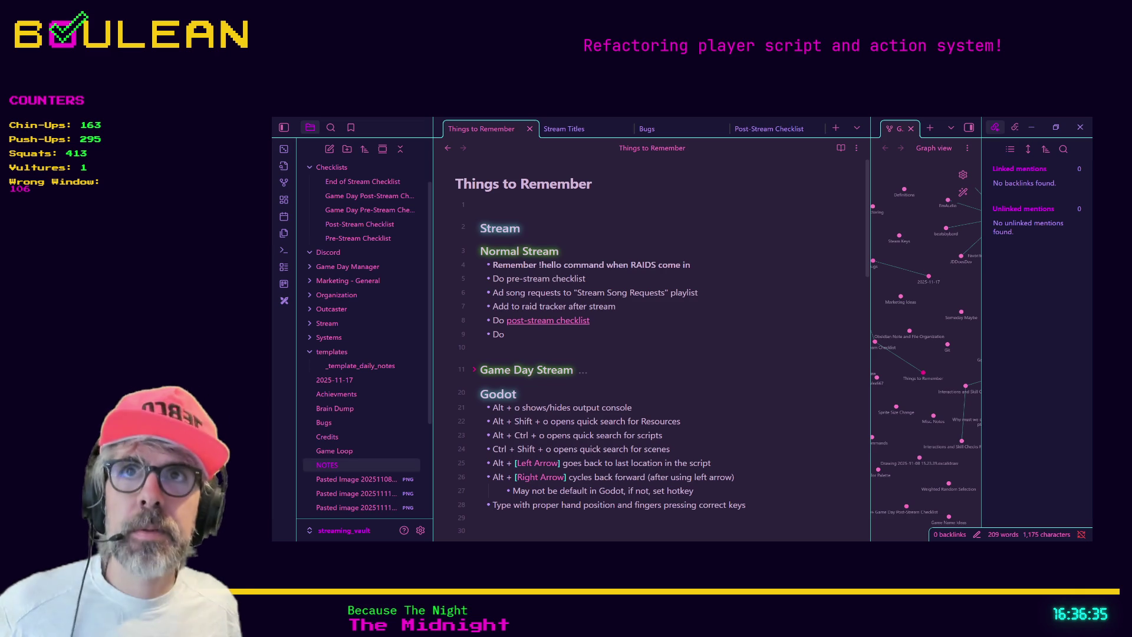
Bring the Obsidian Things to Remember note back into focus
{"action": "left_click", "coordinate": [732, 367]}
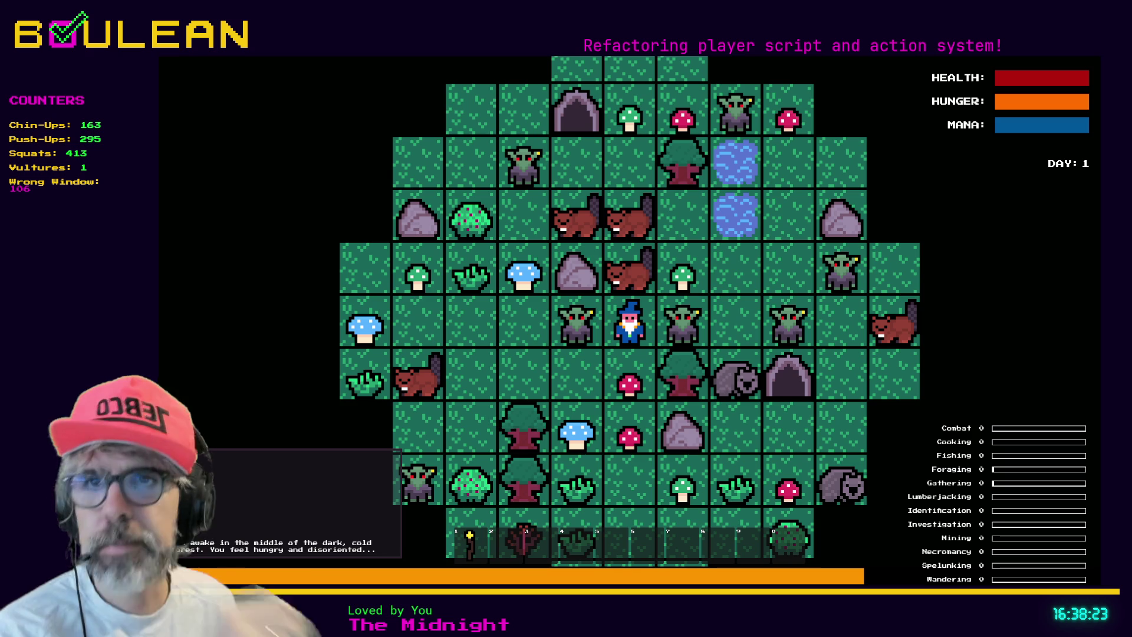
Craft and place a Camp Fire left of the player, then collect the Red Mushroom
{"action": "left_click", "coordinate": [565, 371]}
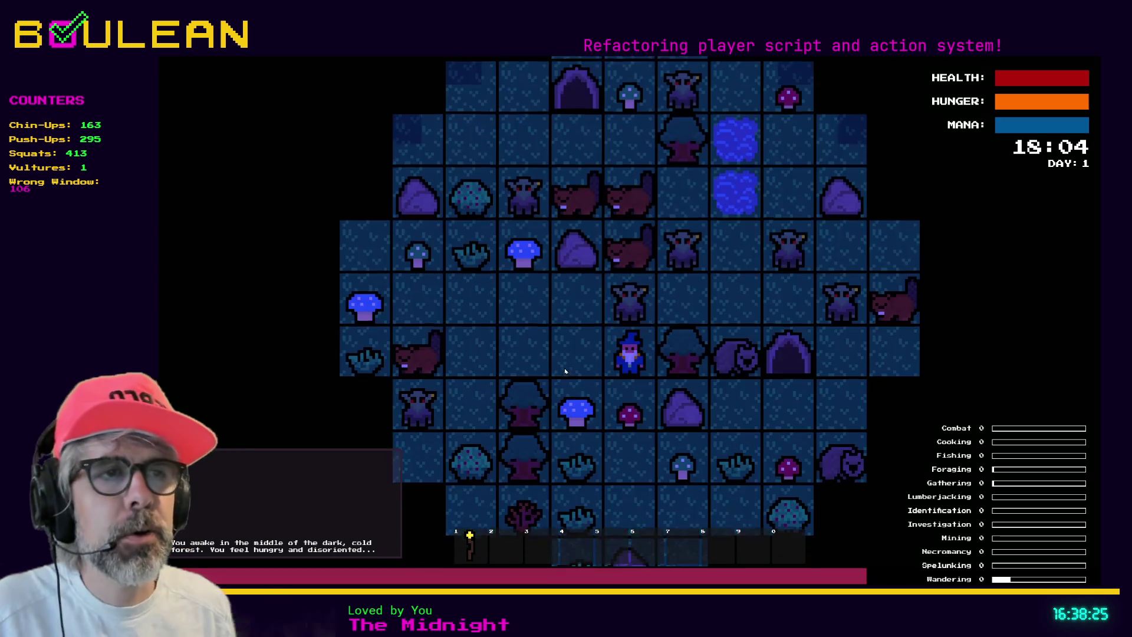
{"action": "key", "text": "c"}
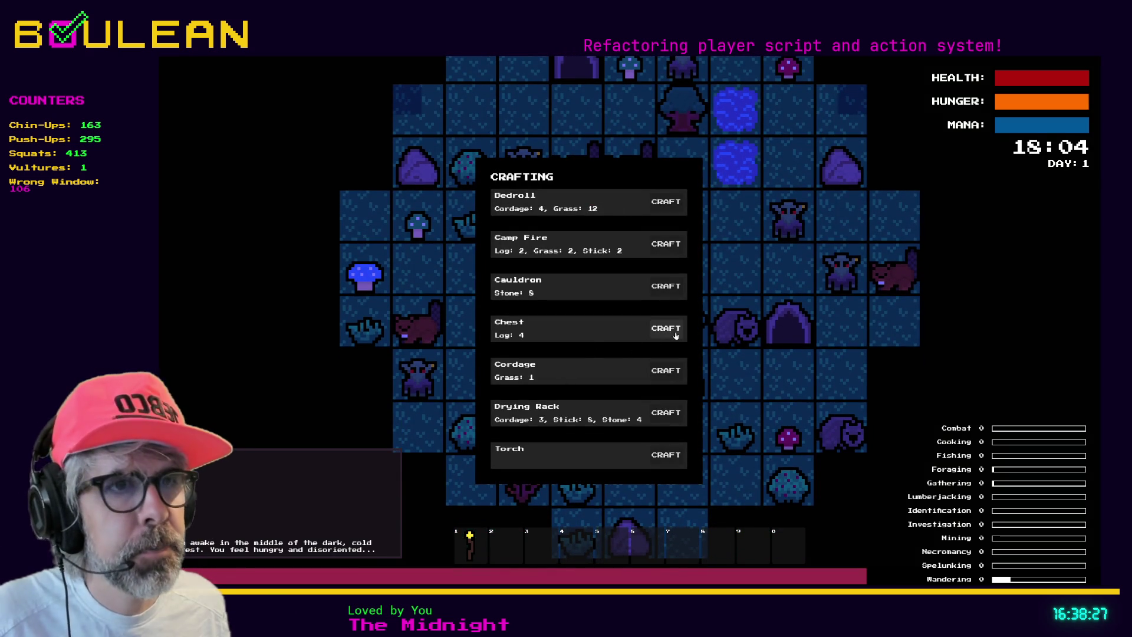
{"action": "left_click", "coordinate": [666, 243]}
{"action": "key", "text": "2"}
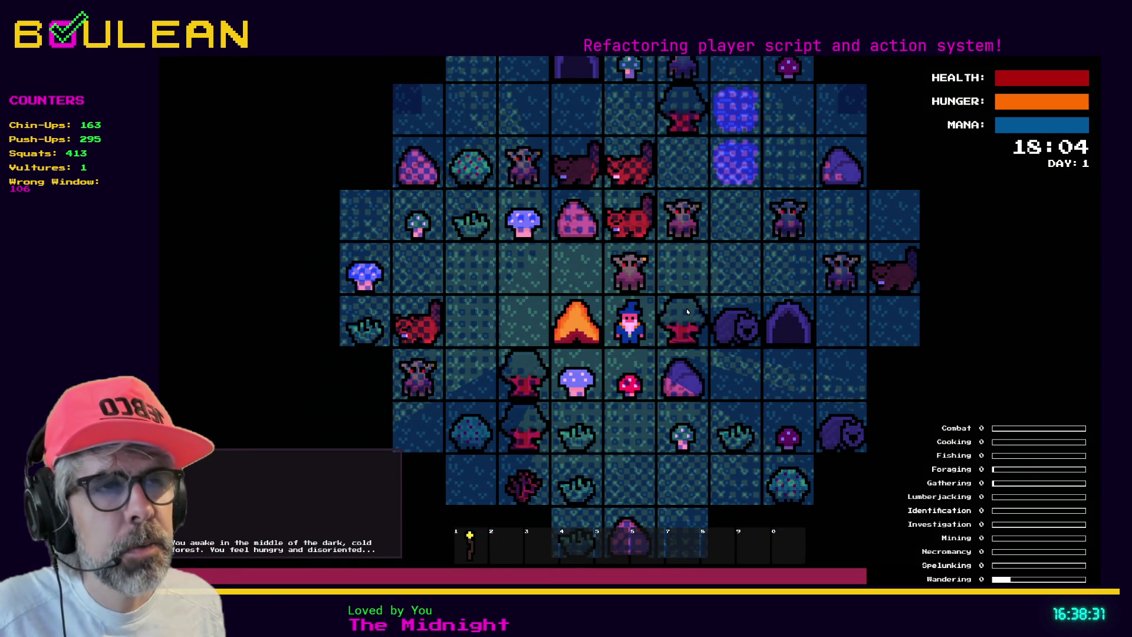
{"action": "key", "text": "Down"}
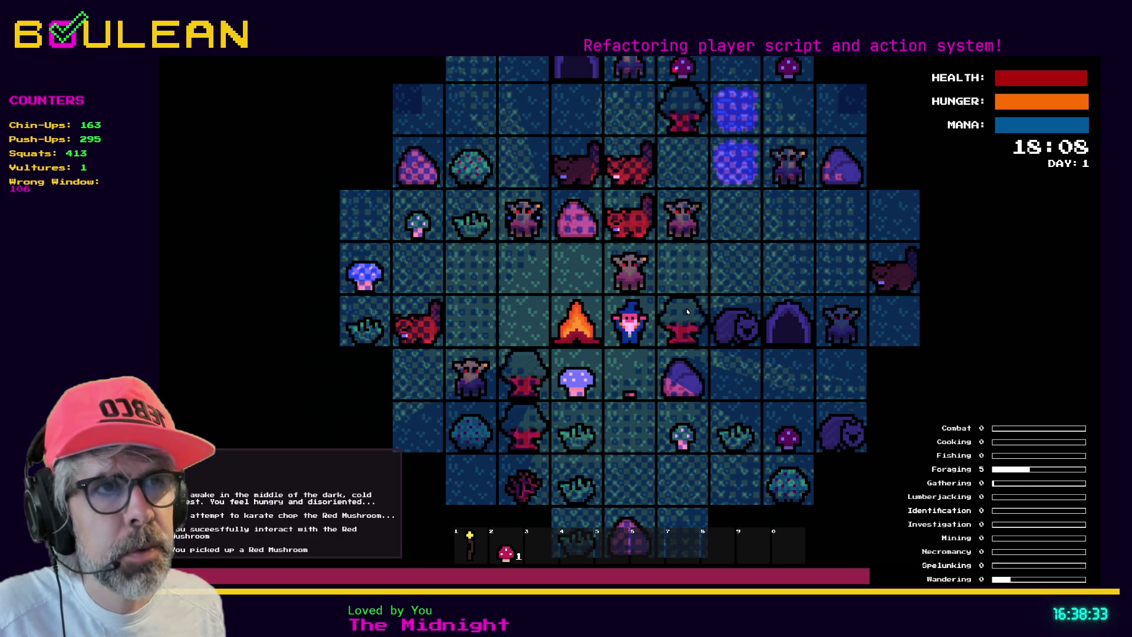
{"action": "key", "text": "2"}
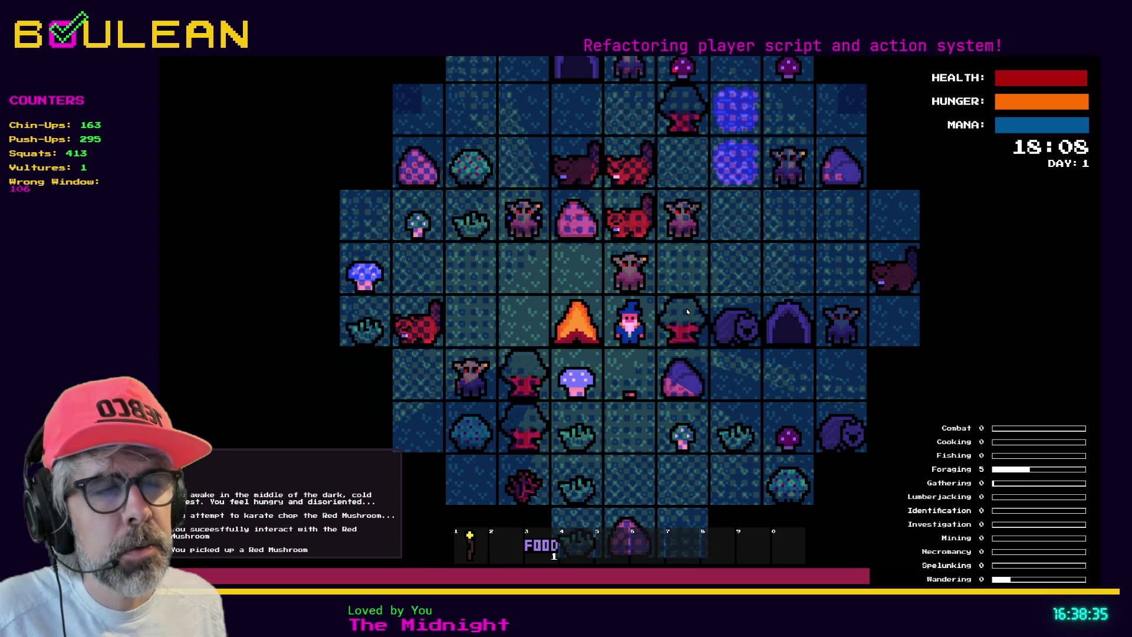
Craft a Drying Rack below the player and put the green mushroom on it
{"action": "key", "text": "Down"}
{"action": "key", "text": "Down"}
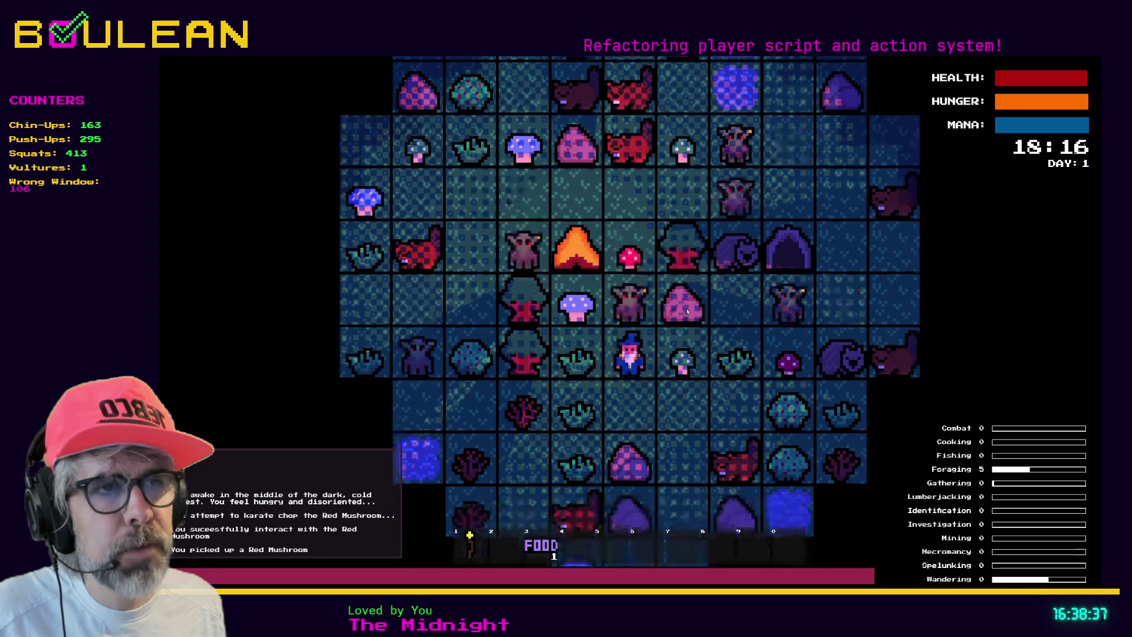
{"action": "key", "text": "c"}
{"action": "left_click", "coordinate": [664, 414]}
{"action": "key", "text": "2"}
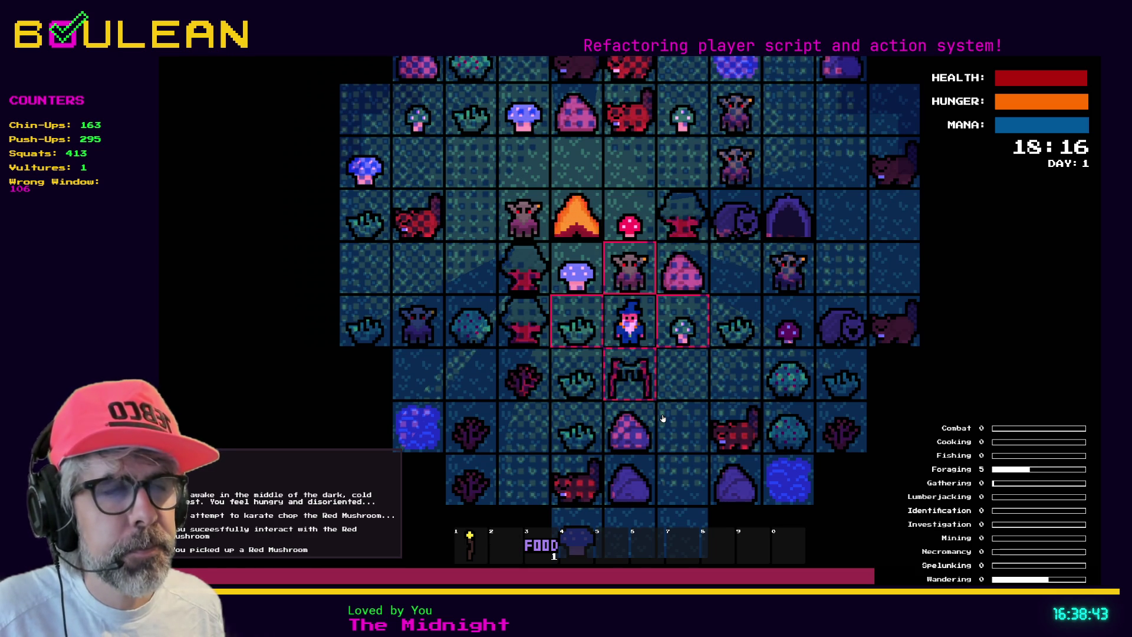
{"action": "key", "text": "Escape"}
{"action": "key", "text": "Right"}
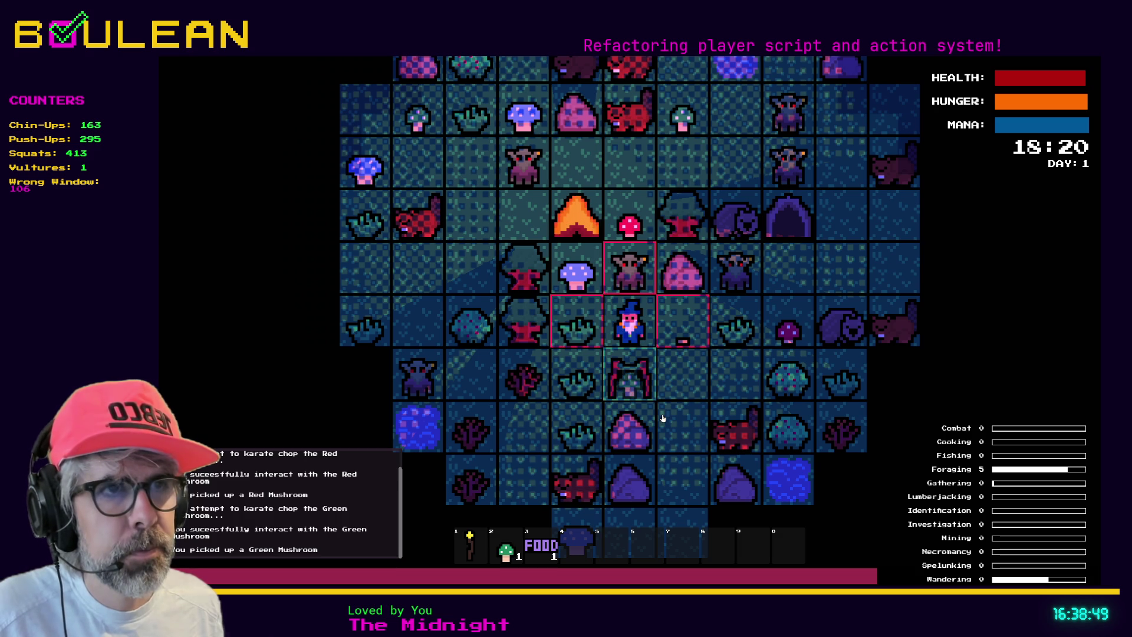
{"action": "key", "text": "2"}
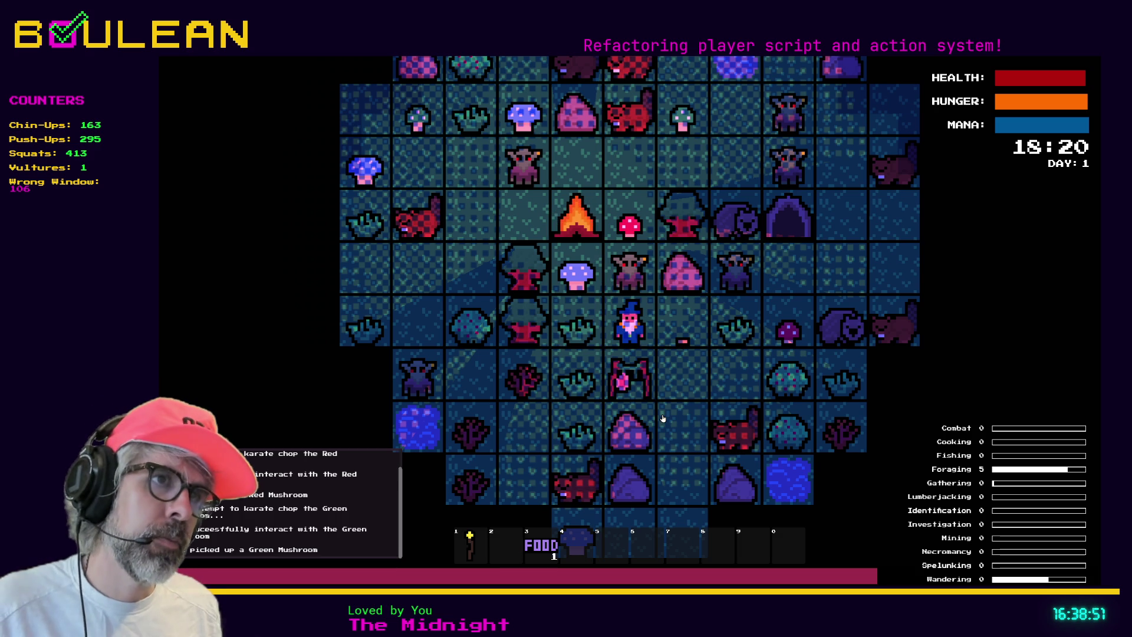
{"action": "key", "text": "alt+Tab"}
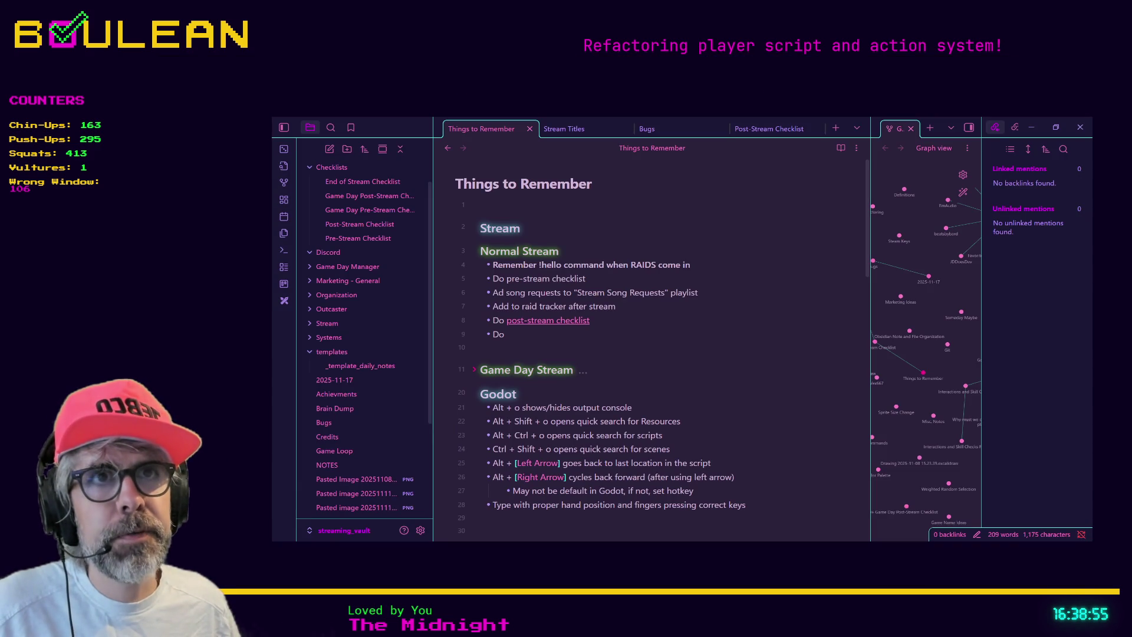
Pick an option from Obsidian's right-click menu and return to the Godot editor
{"action": "right_click", "coordinate": [454, 59]}
{"action": "left_click", "coordinate": [515, 146]}
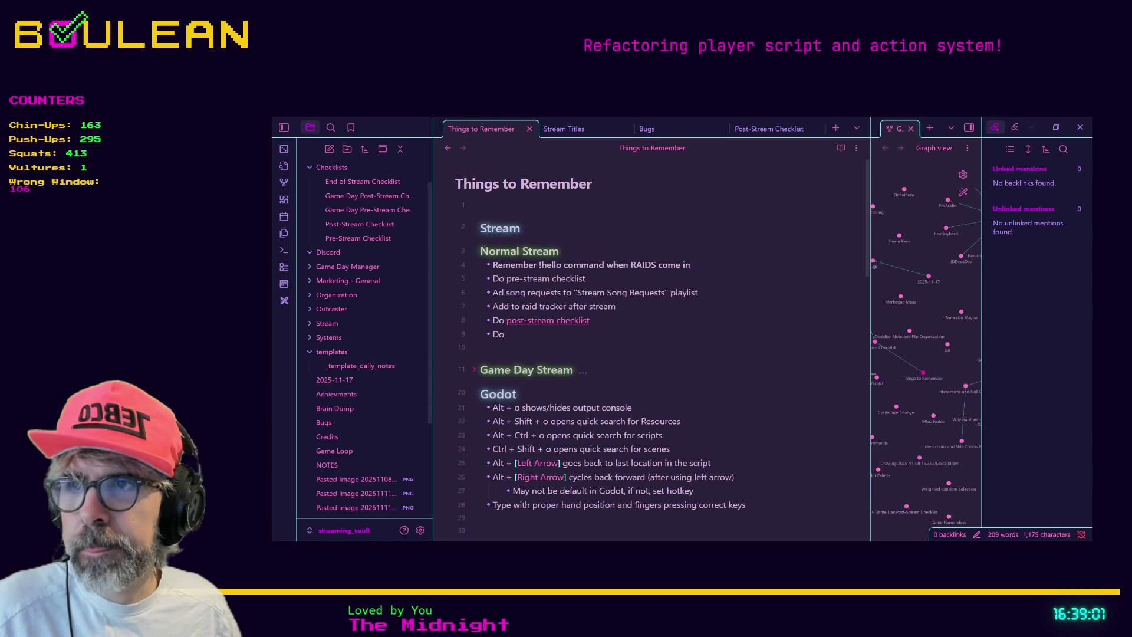
{"action": "key", "text": "alt+Tab"}
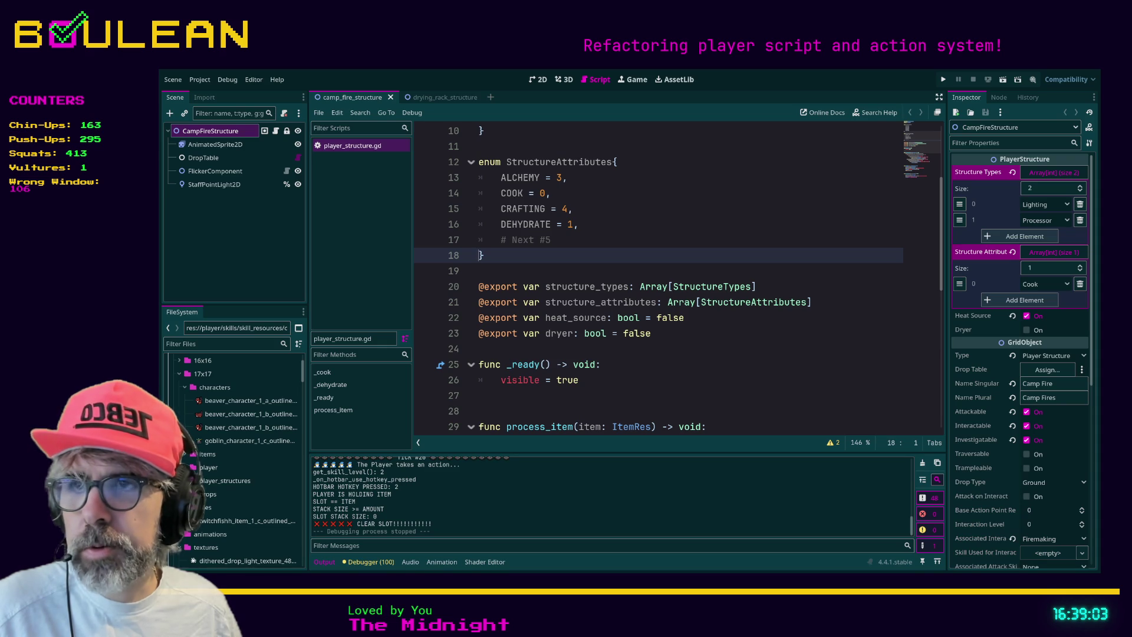
{"action": "left_click", "coordinate": [671, 354]}
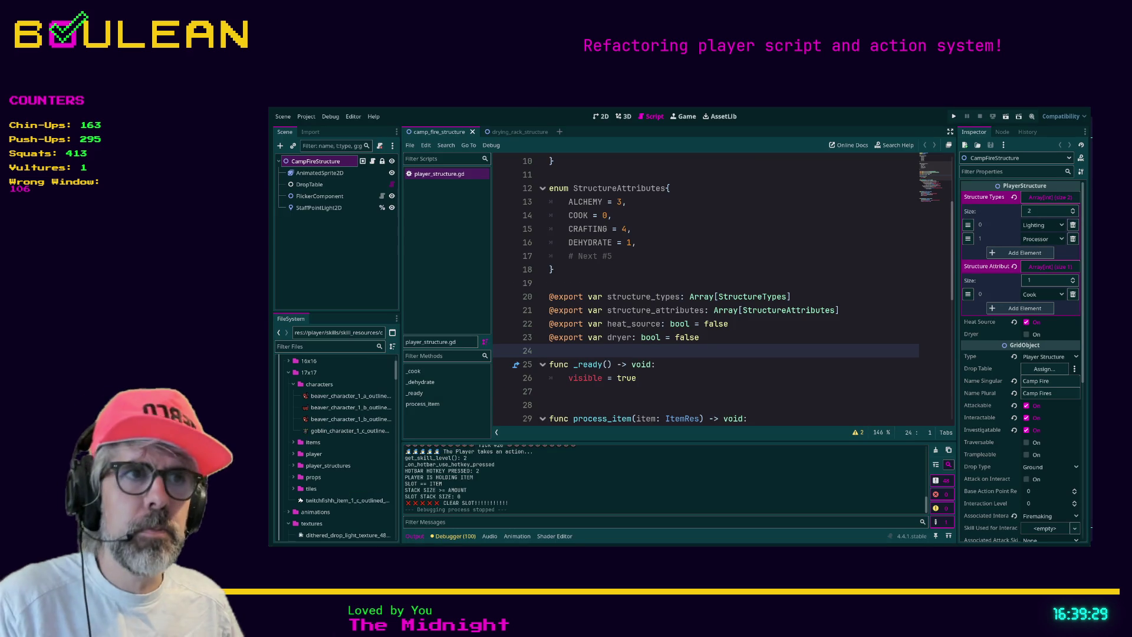
{"action": "left_click", "coordinate": [685, 403]}
{"action": "key", "text": "F5"}
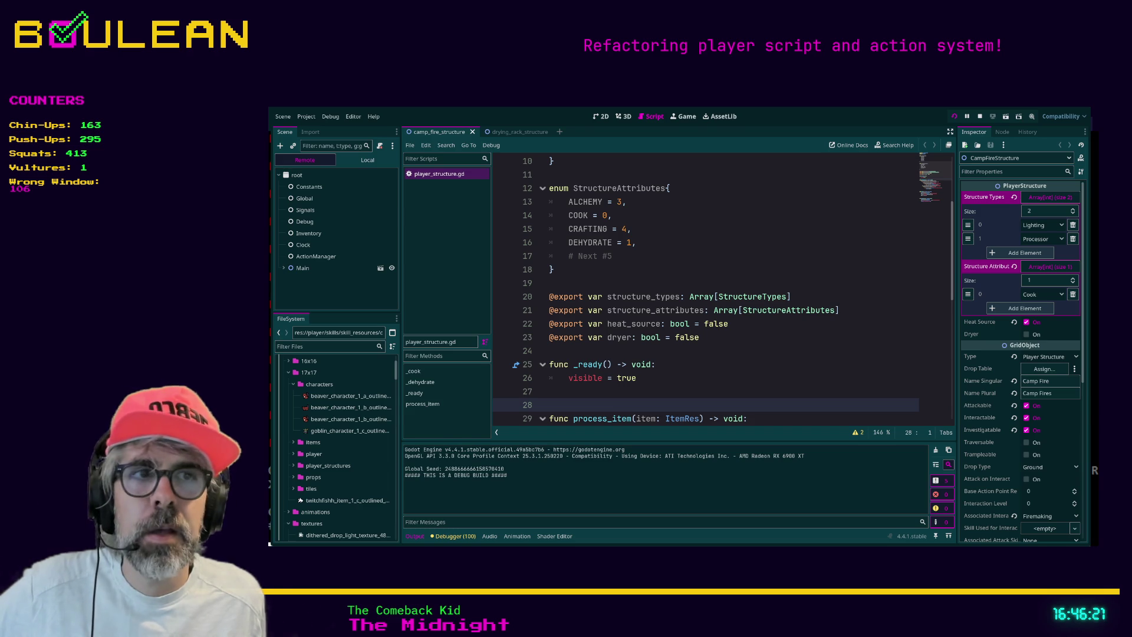
Run the survival game with F5 to test the camp fire structure
{"action": "key", "text": "F5"}
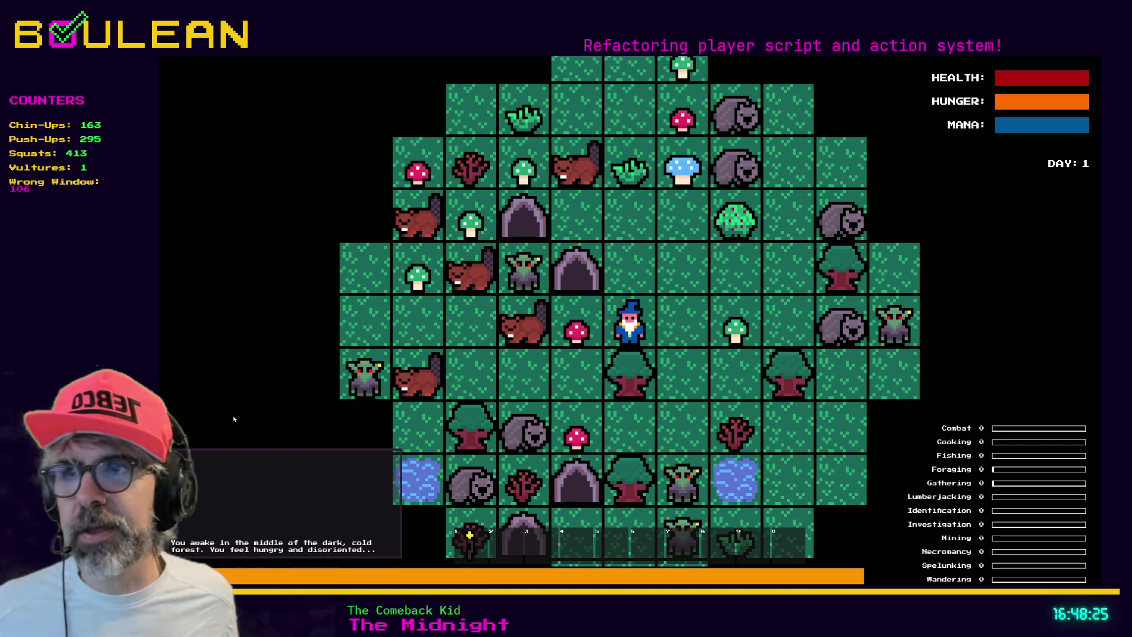
Close the running game window with Alt+F4 to stop debugging
{"action": "key", "text": "alt+F4"}
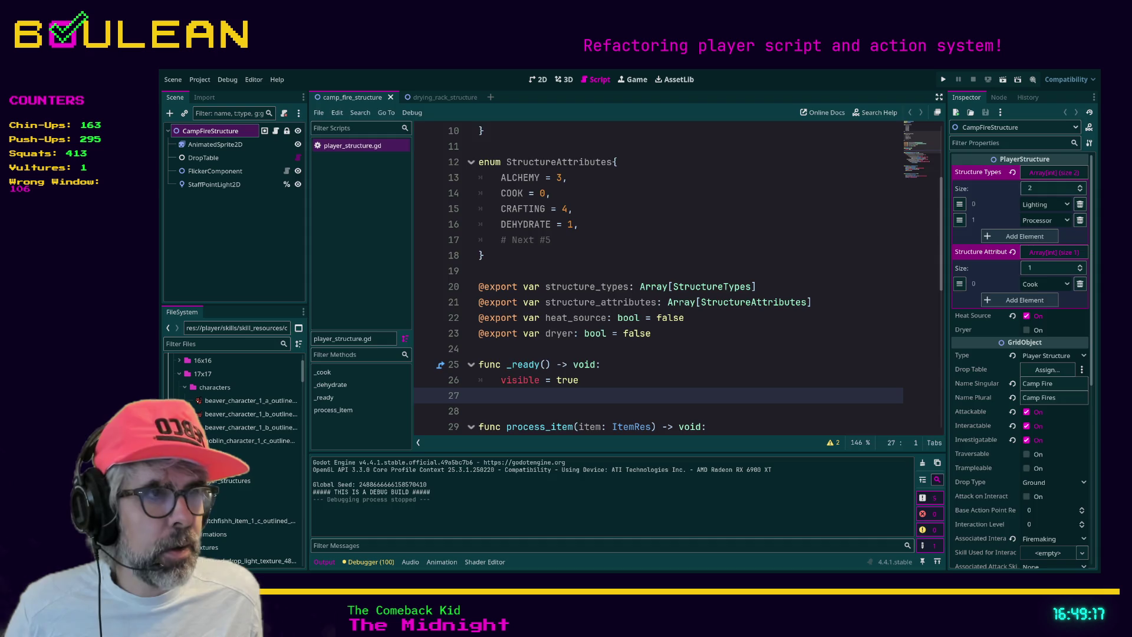
{"action": "key", "text": "alt+Tab"}
{"action": "key", "text": "ctrl+t"}
{"action": "type", "text": "pink"}
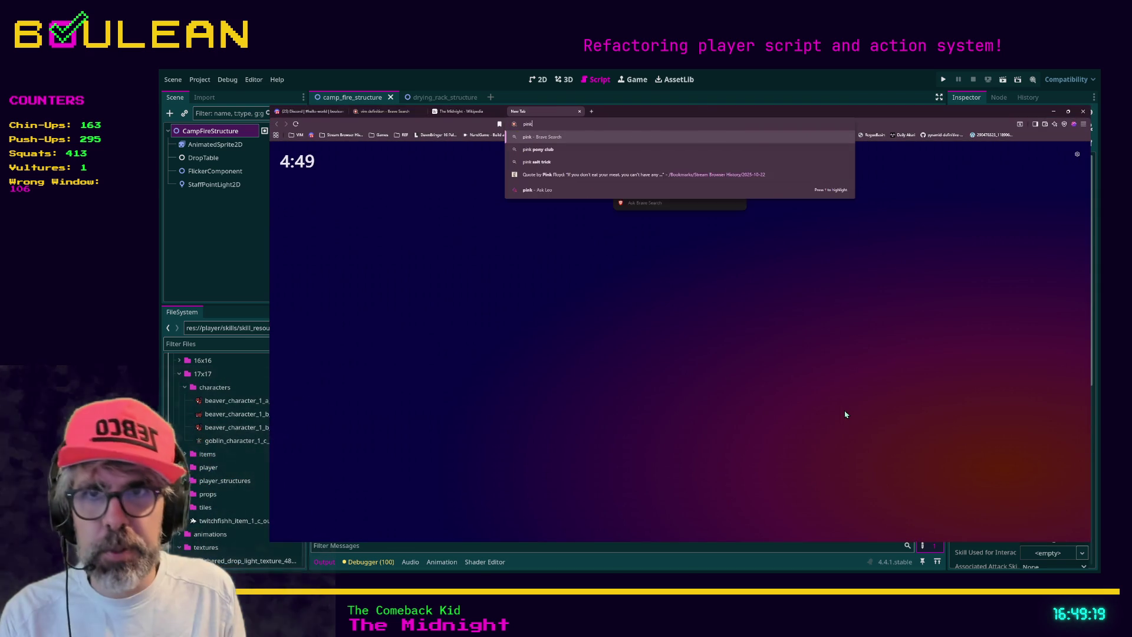
{"action": "type", "text": " floyd the wal"}
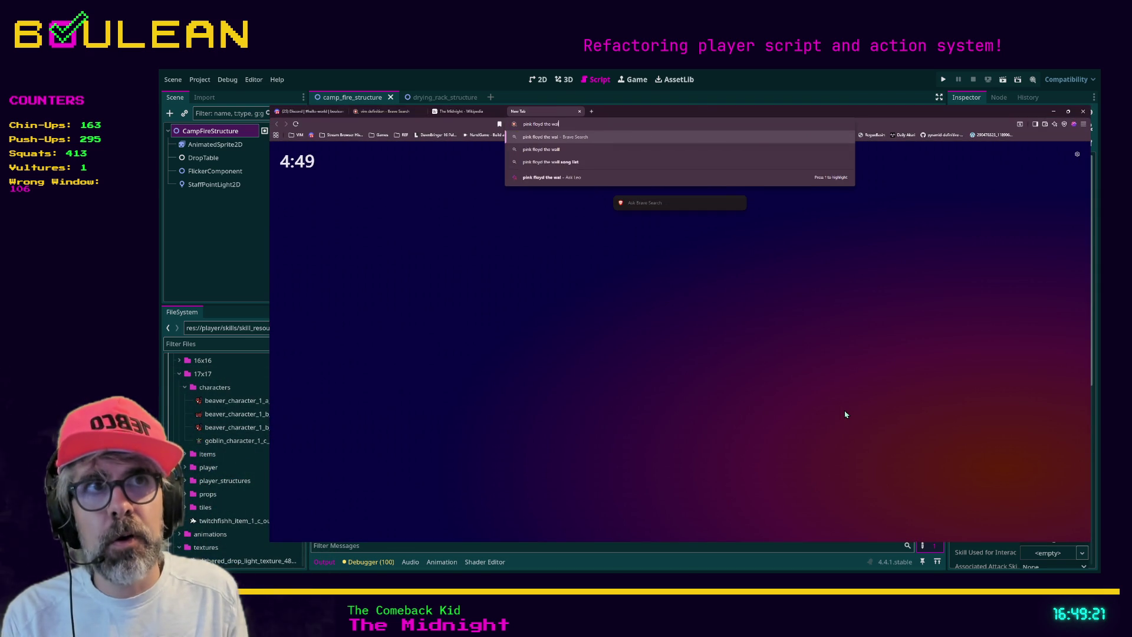
{"action": "type", "text": "l syncs with w"}
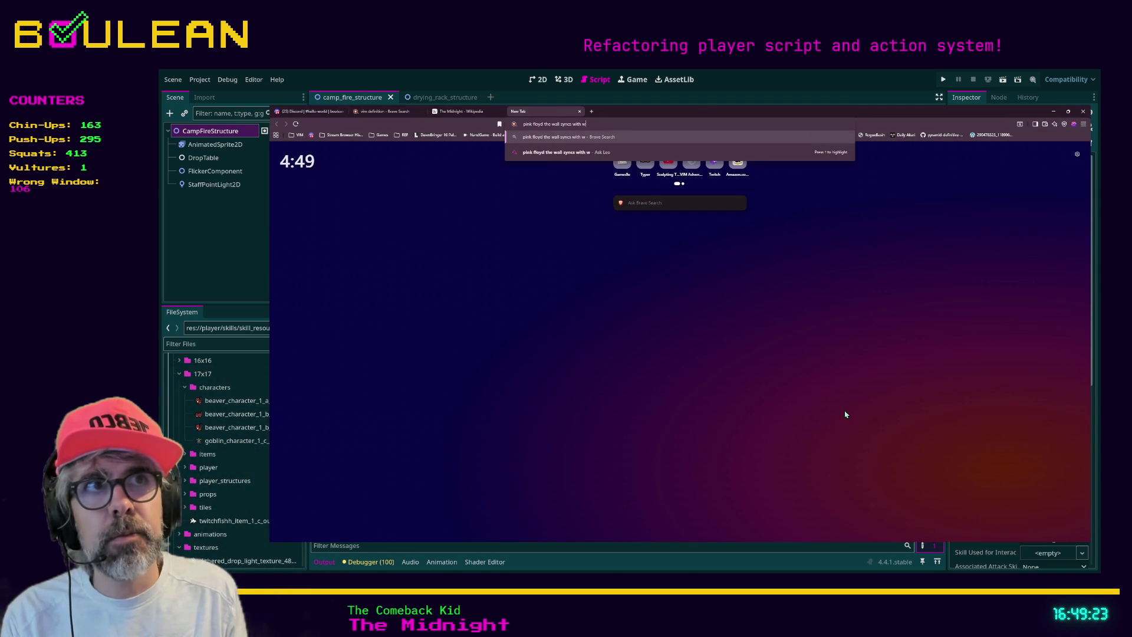
{"action": "type", "text": "hat movie"}
{"action": "key", "text": "Return"}
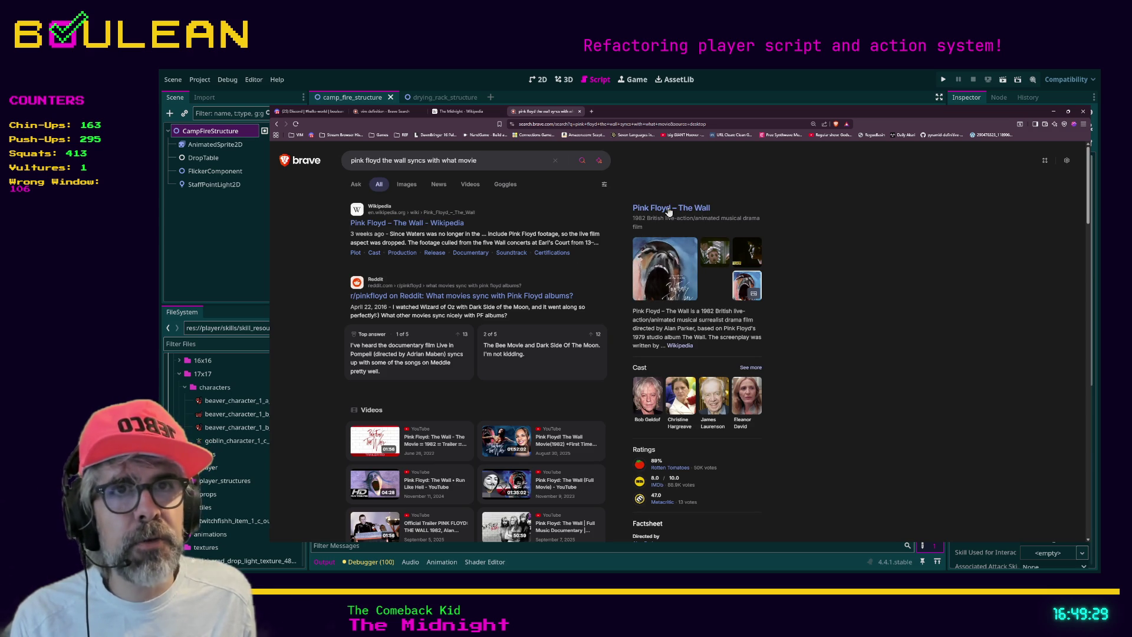
{"action": "middle_click", "coordinate": [544, 302]}
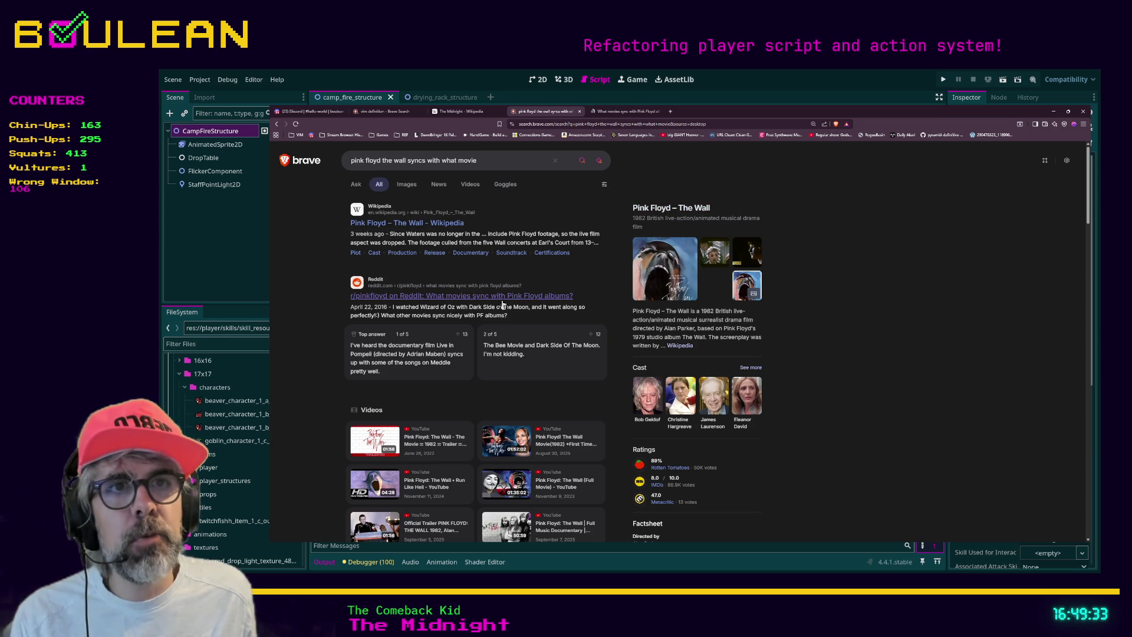
{"action": "key", "text": "ctrl+Tab"}
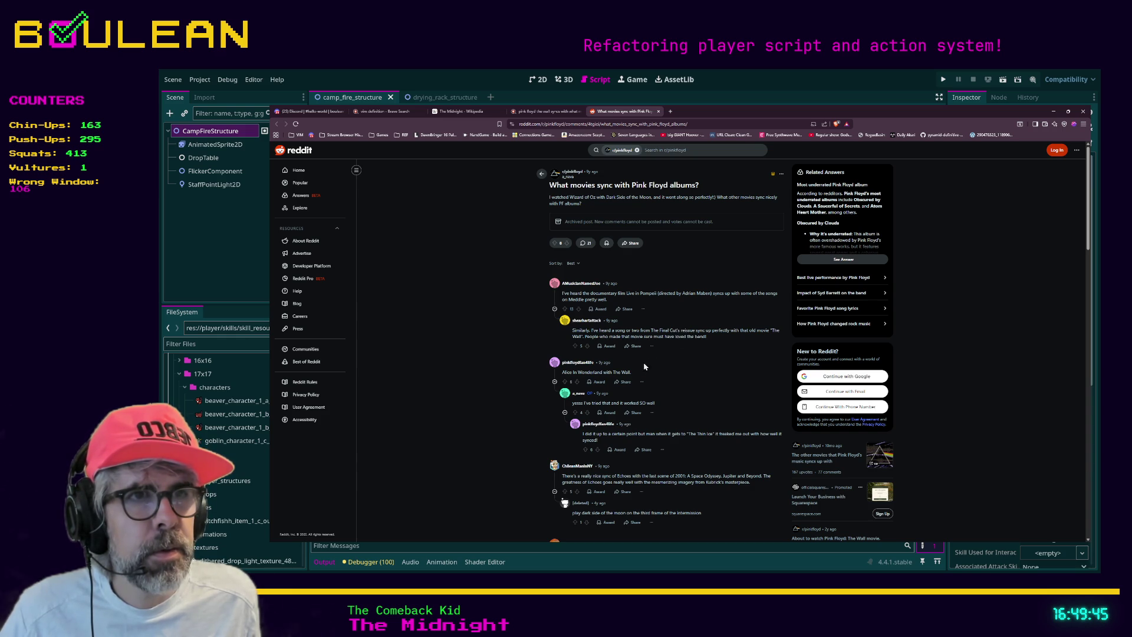
{"action": "left_click_drag", "start_coordinate": [637, 373], "coordinate": [557, 376]}
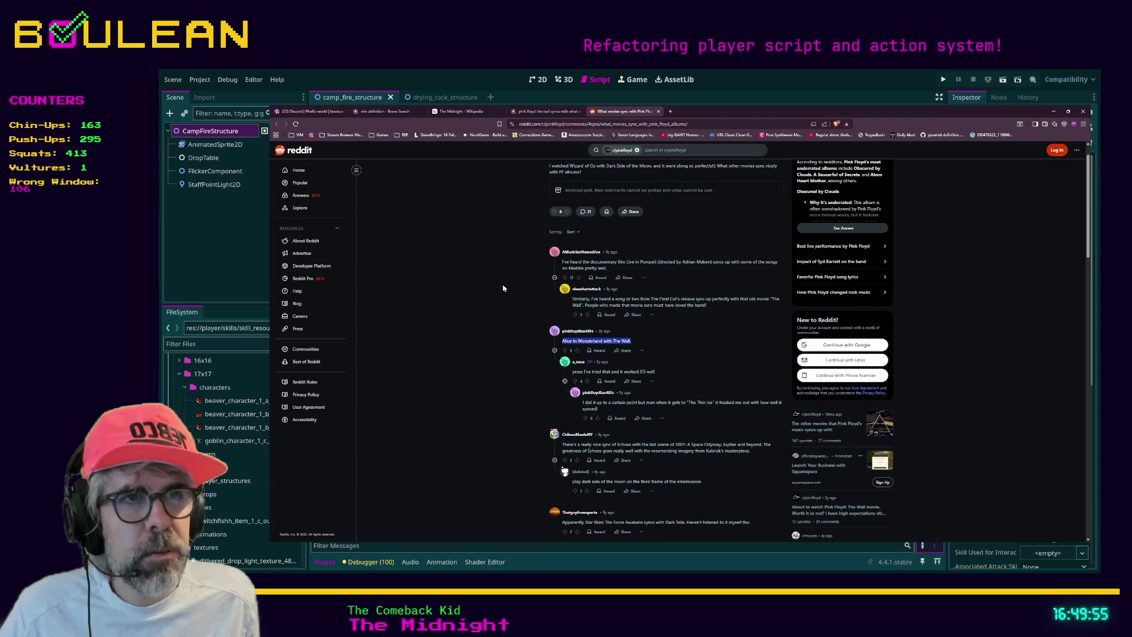
{"action": "scroll", "coordinate": [503, 289], "scroll_direction": "down", "scroll_amount": 1}
{"action": "scroll", "coordinate": [503, 289], "scroll_direction": "down", "scroll_amount": 1}
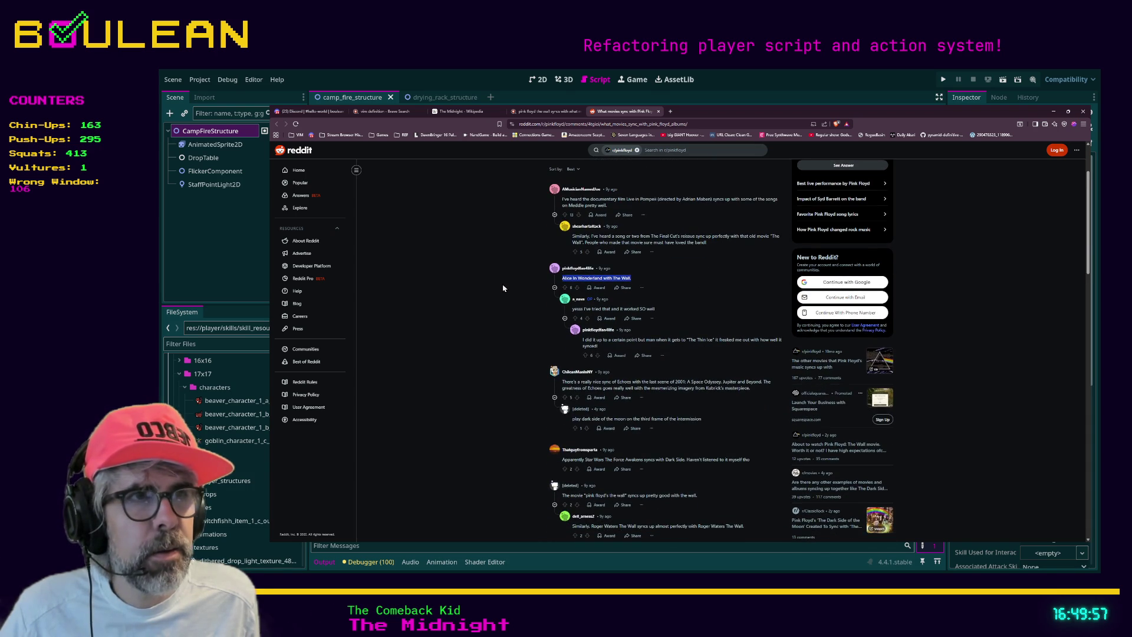
{"action": "scroll", "coordinate": [503, 289], "scroll_direction": "down", "scroll_amount": 1}
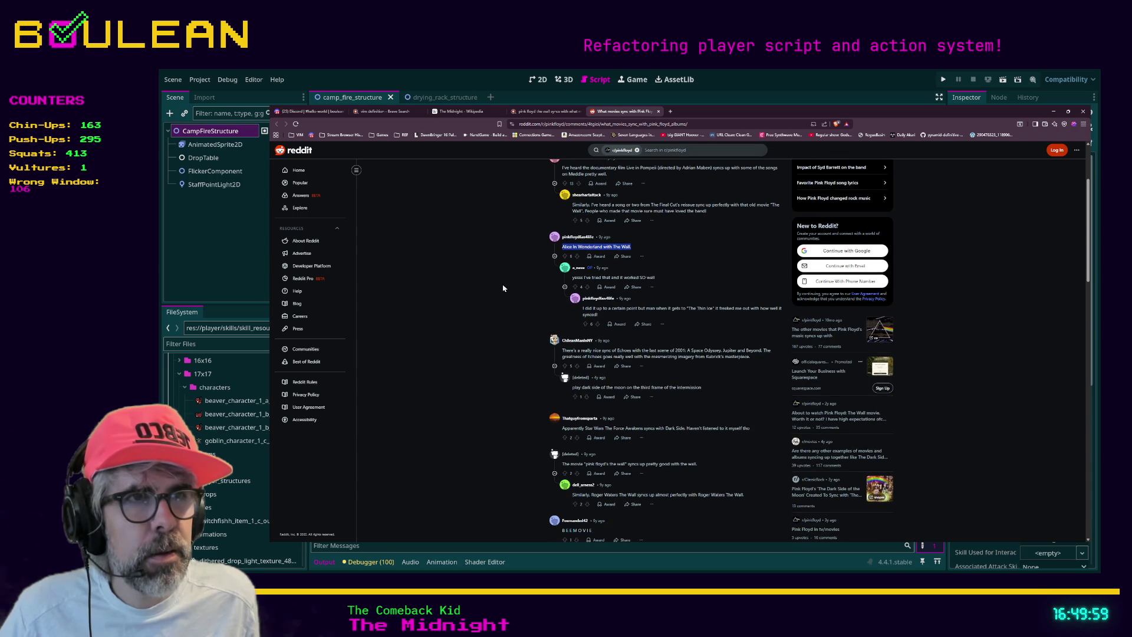
{"action": "scroll", "coordinate": [517, 307], "scroll_direction": "down", "scroll_amount": 1}
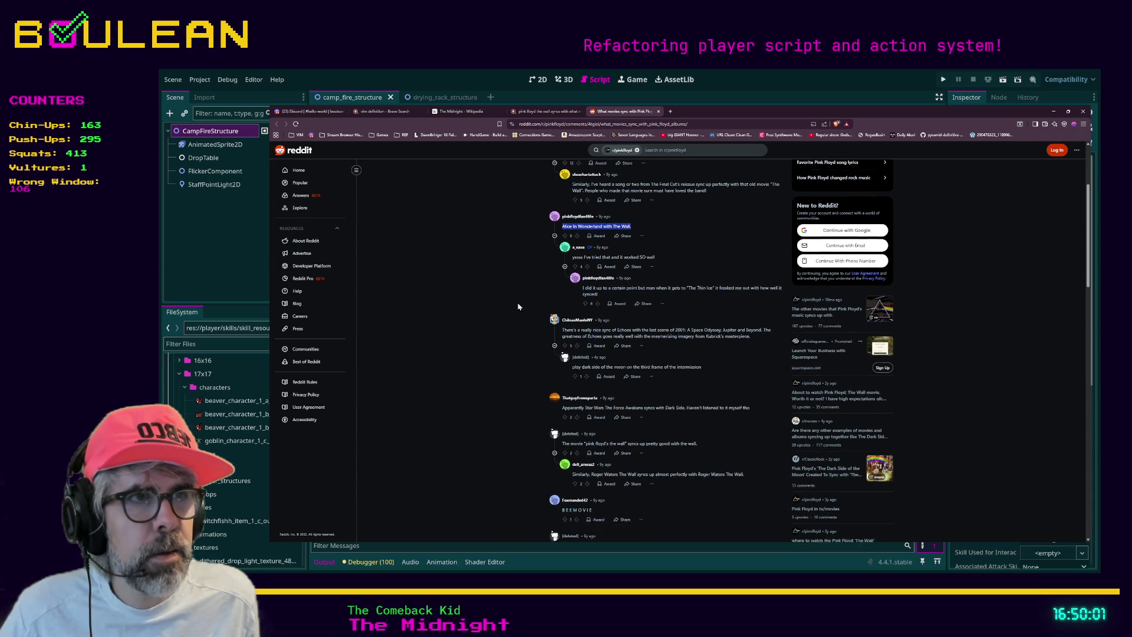
{"action": "scroll", "coordinate": [518, 306], "scroll_direction": "down", "scroll_amount": 1}
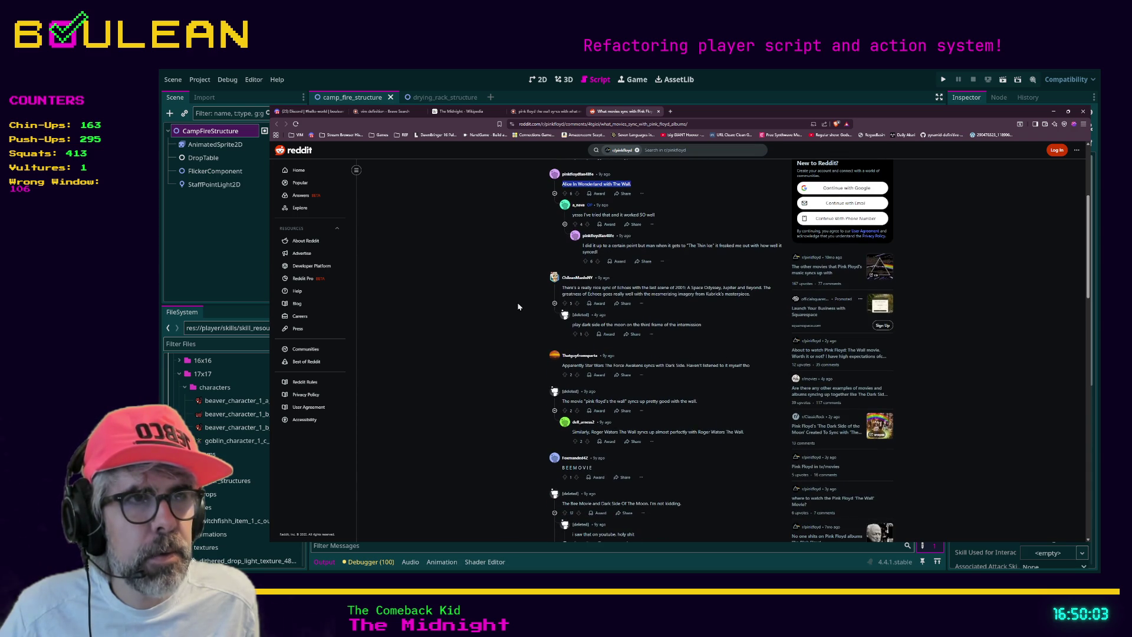
{"action": "scroll", "coordinate": [517, 306], "scroll_direction": "down", "scroll_amount": 2}
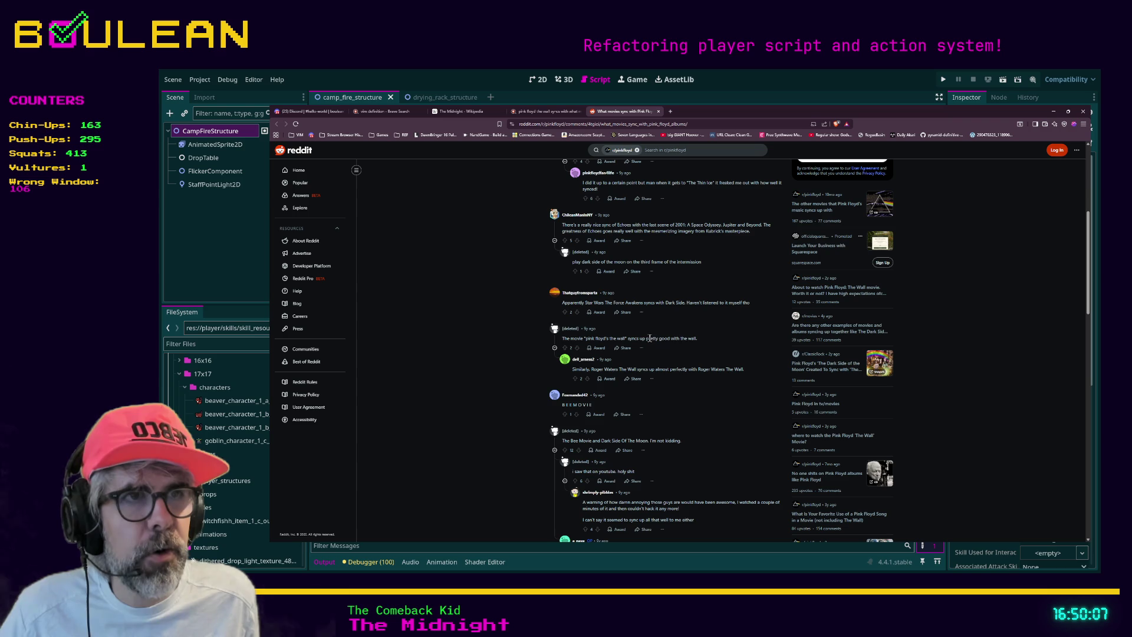
{"action": "scroll", "coordinate": [698, 333], "scroll_direction": "down", "scroll_amount": 1}
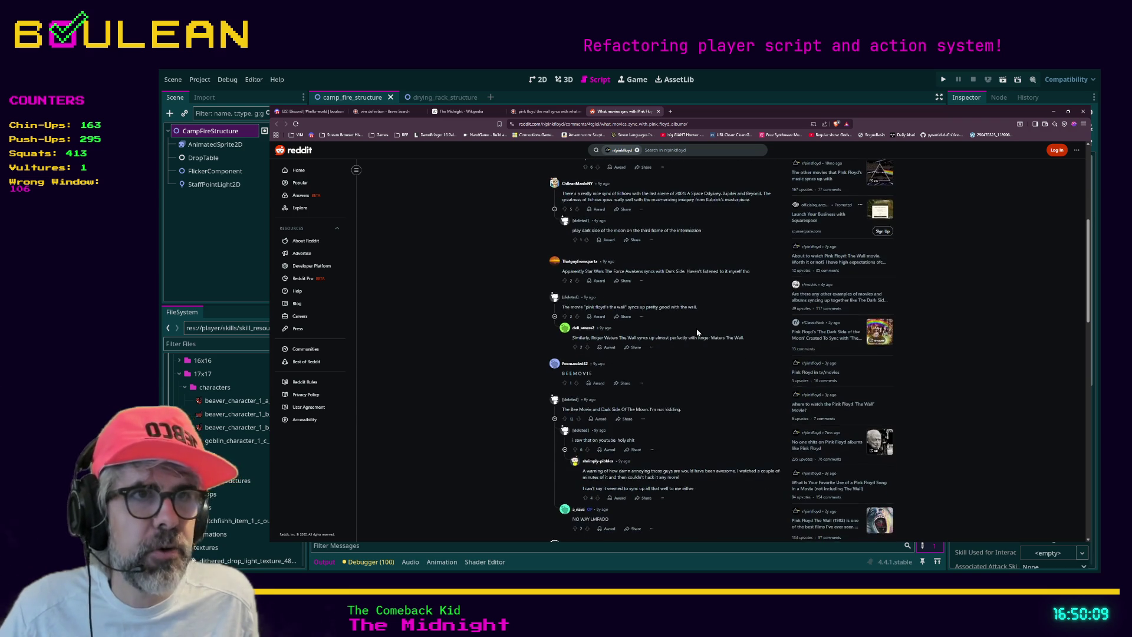
{"action": "scroll", "coordinate": [696, 328], "scroll_direction": "down", "scroll_amount": 2}
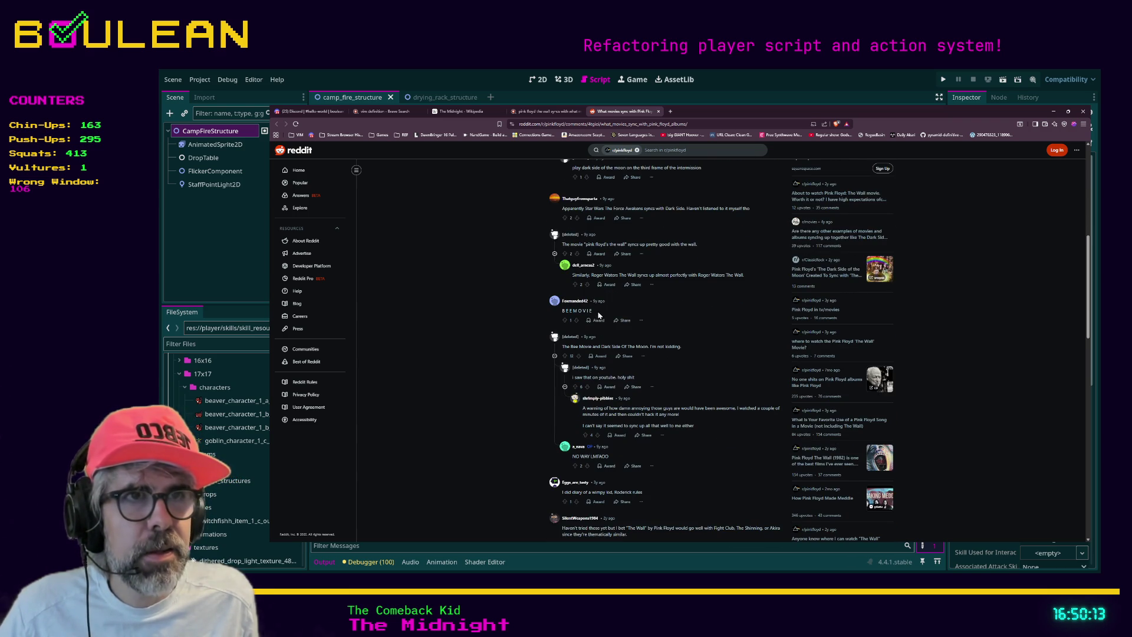
{"action": "left_click_drag", "start_coordinate": [593, 311], "coordinate": [567, 311]}
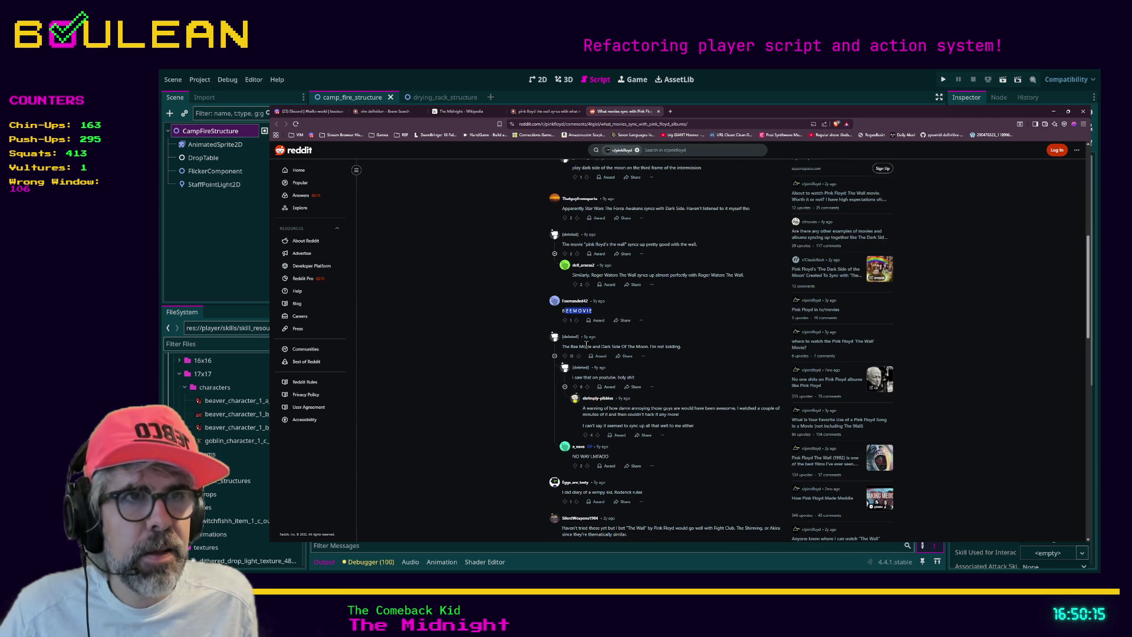
{"action": "scroll", "coordinate": [643, 342], "scroll_direction": "down", "scroll_amount": 2}
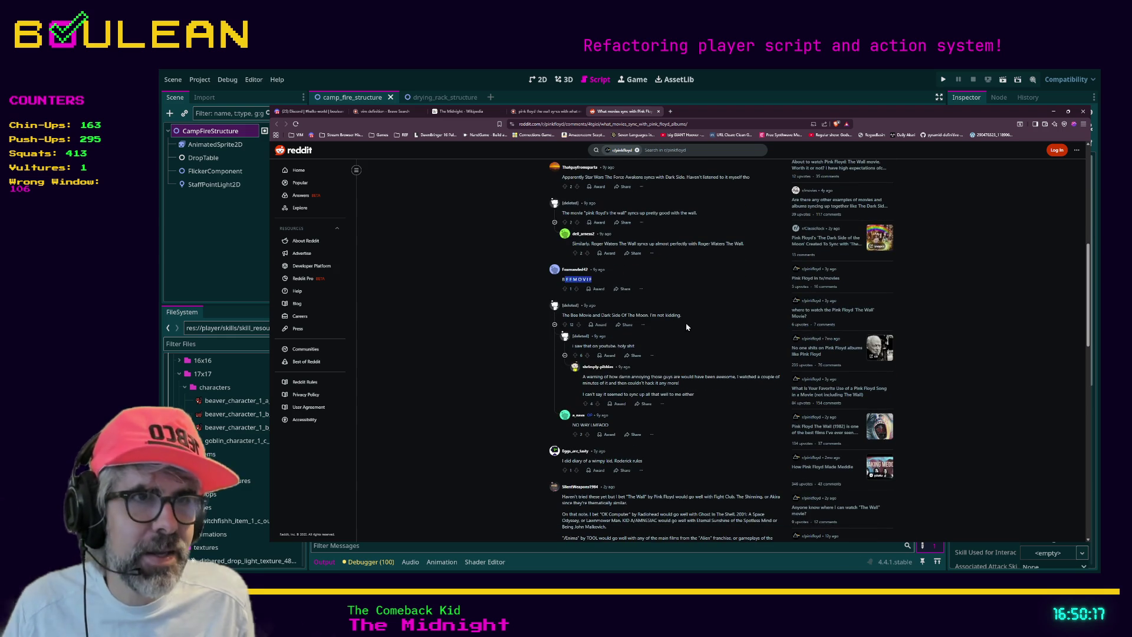
{"action": "scroll", "coordinate": [684, 334], "scroll_direction": "down", "scroll_amount": 2}
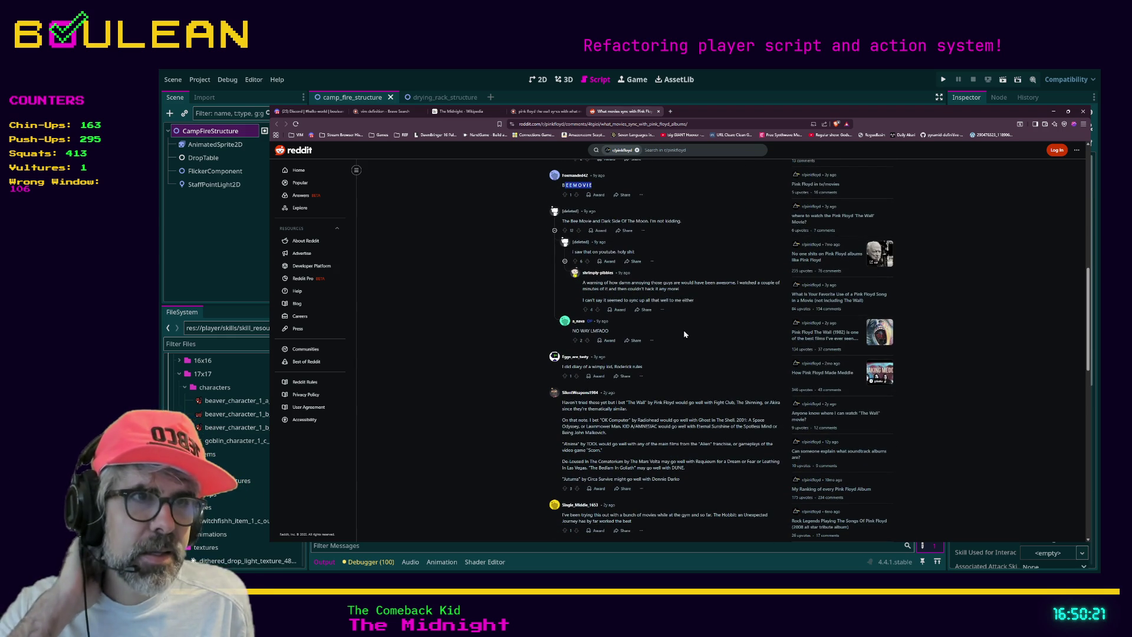
{"action": "scroll", "coordinate": [685, 332], "scroll_direction": "down", "scroll_amount": 1}
{"action": "scroll", "coordinate": [686, 328], "scroll_direction": "down", "scroll_amount": 1}
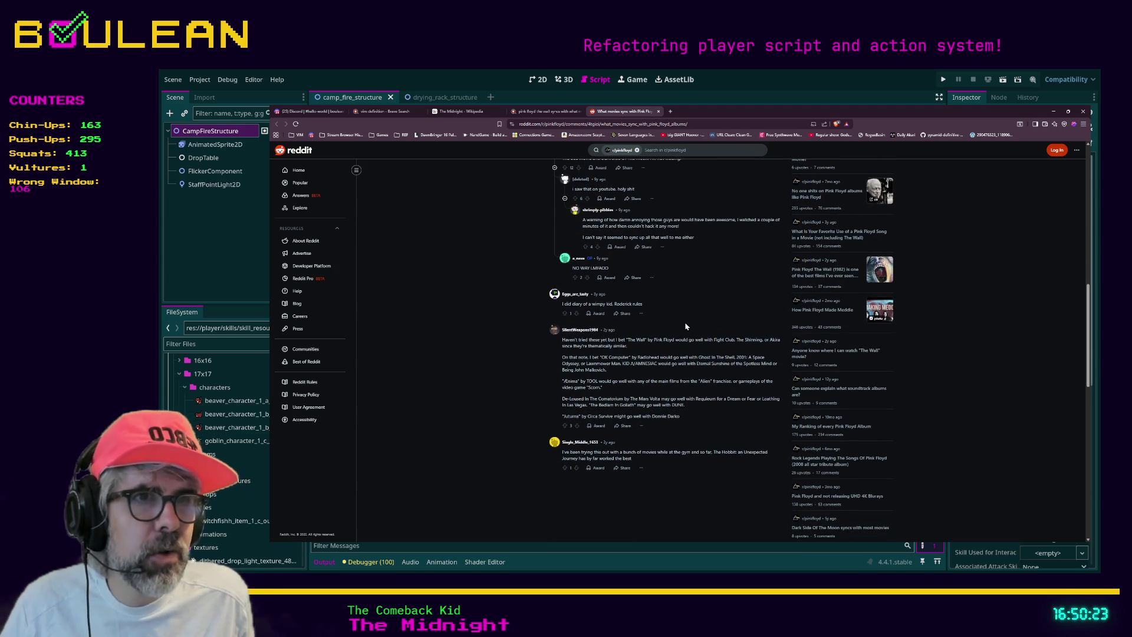
{"action": "scroll", "coordinate": [685, 326], "scroll_direction": "down", "scroll_amount": 1}
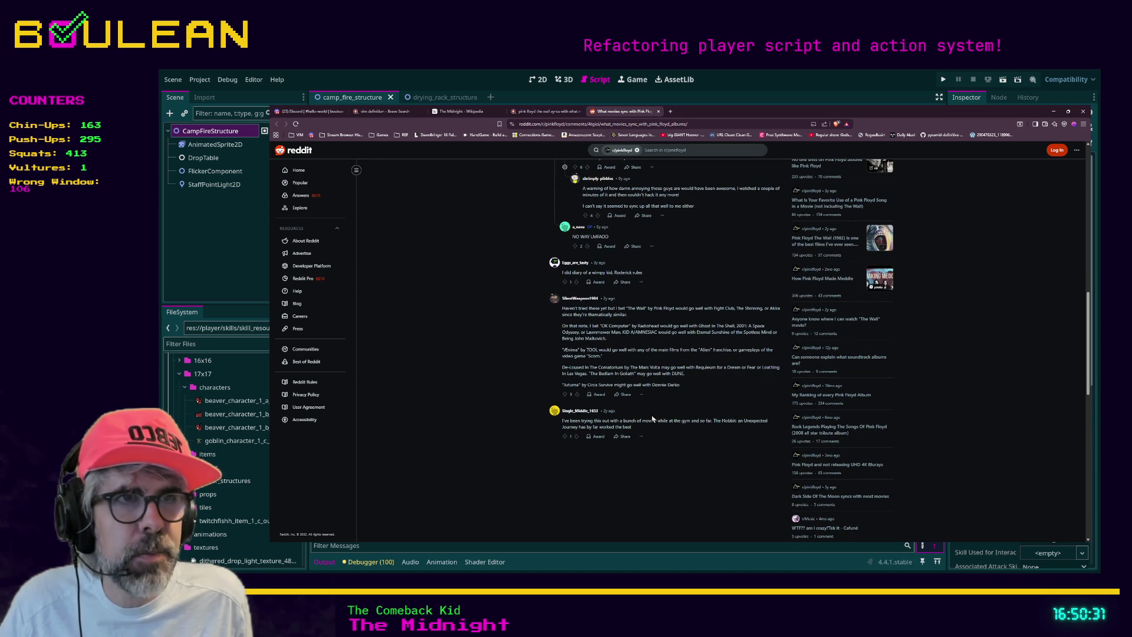
{"action": "scroll", "coordinate": [652, 418], "scroll_direction": "down", "scroll_amount": 1}
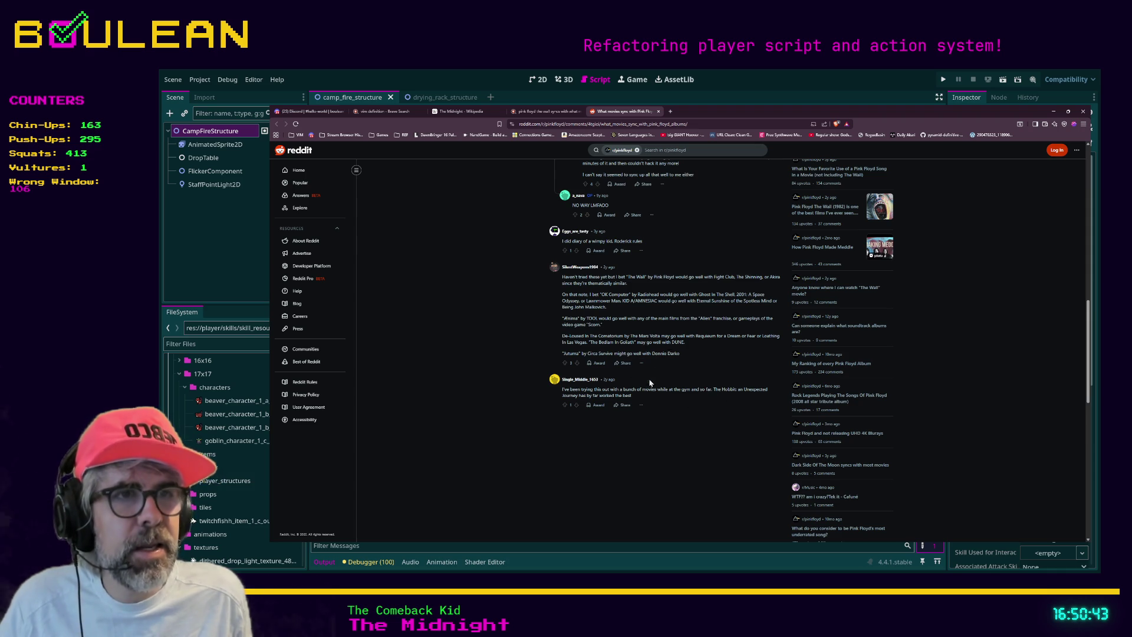
{"action": "left_click_drag", "start_coordinate": [640, 400], "coordinate": [562, 395]}
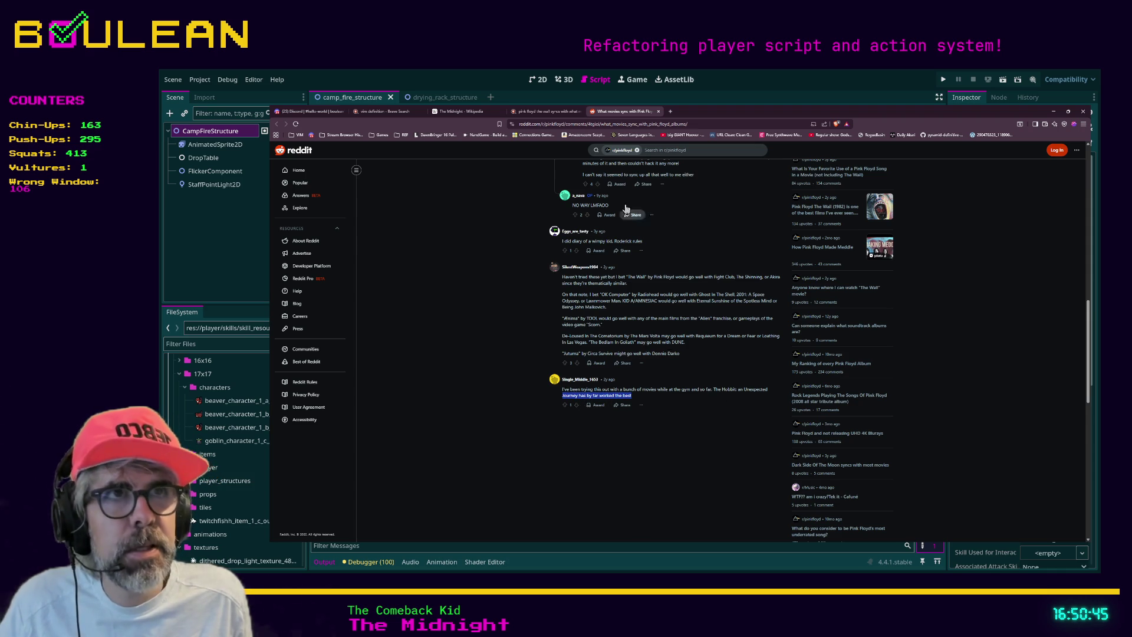
{"action": "left_click", "coordinate": [673, 112]}
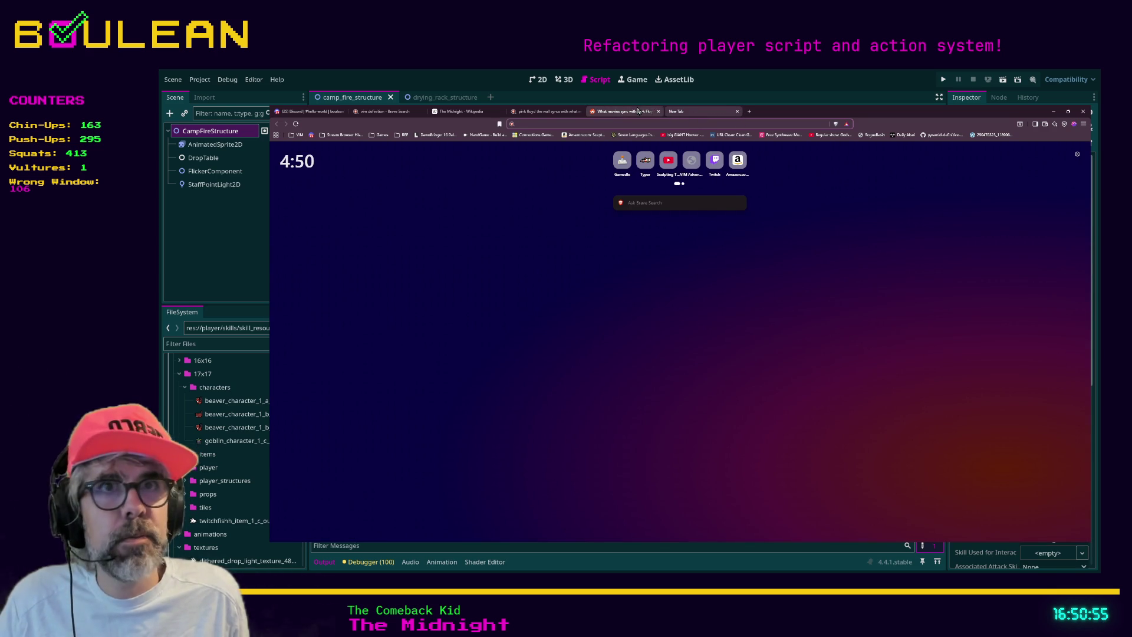
Leave the browser for Godot and go to line 23, the dryer export variable
{"action": "left_click", "coordinate": [625, 111]}
{"action": "left_click", "coordinate": [705, 111]}
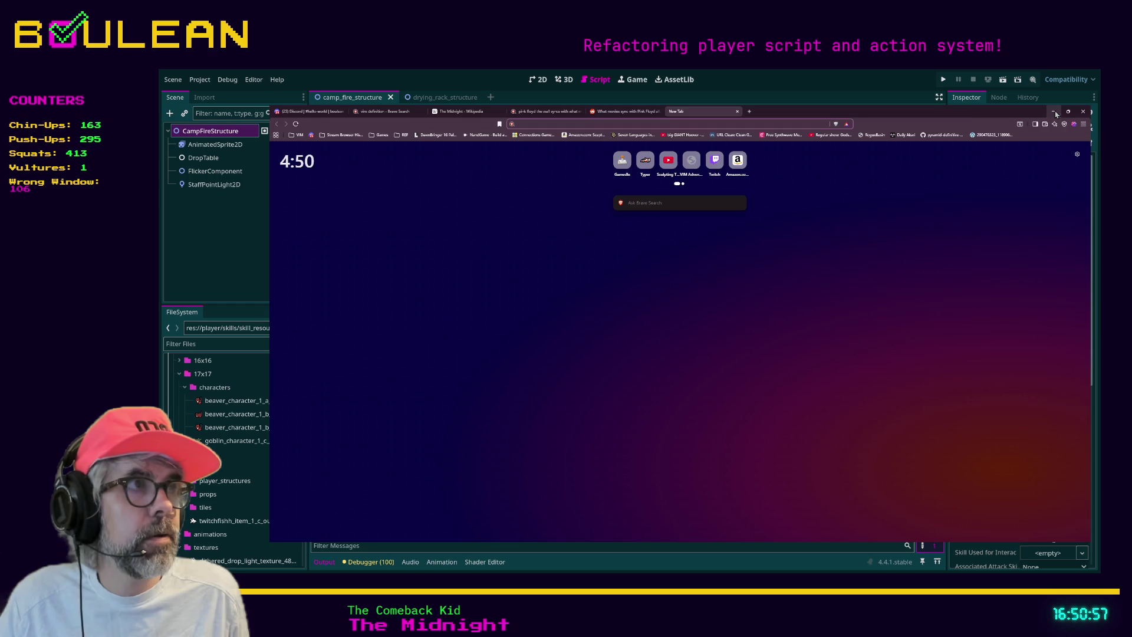
{"action": "left_click", "coordinate": [1053, 111]}
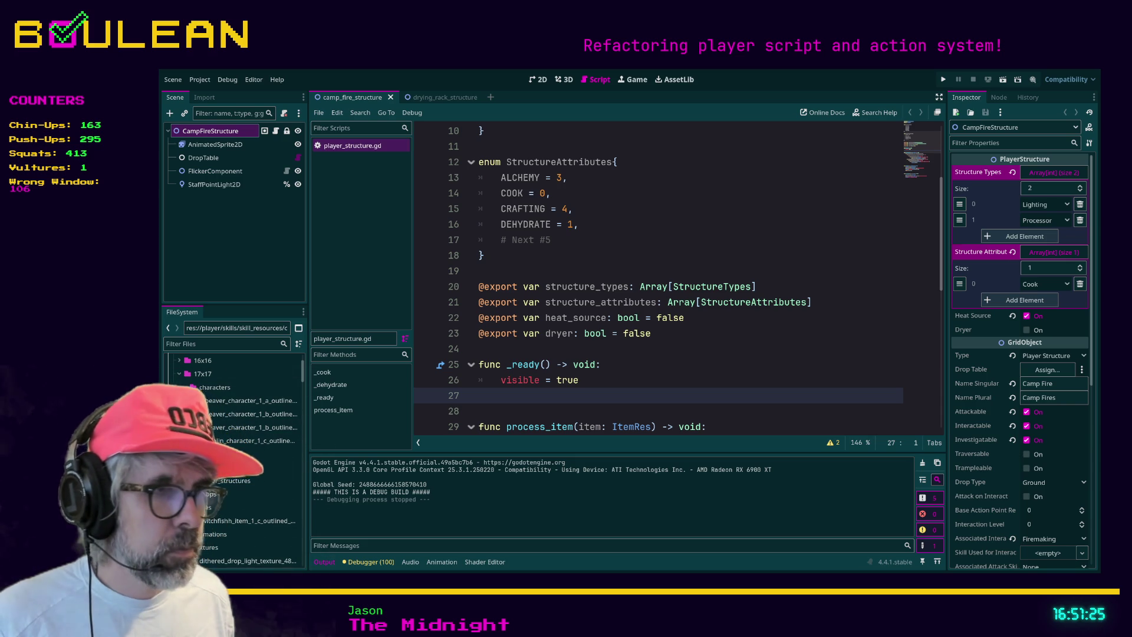
{"action": "left_click", "coordinate": [612, 333]}
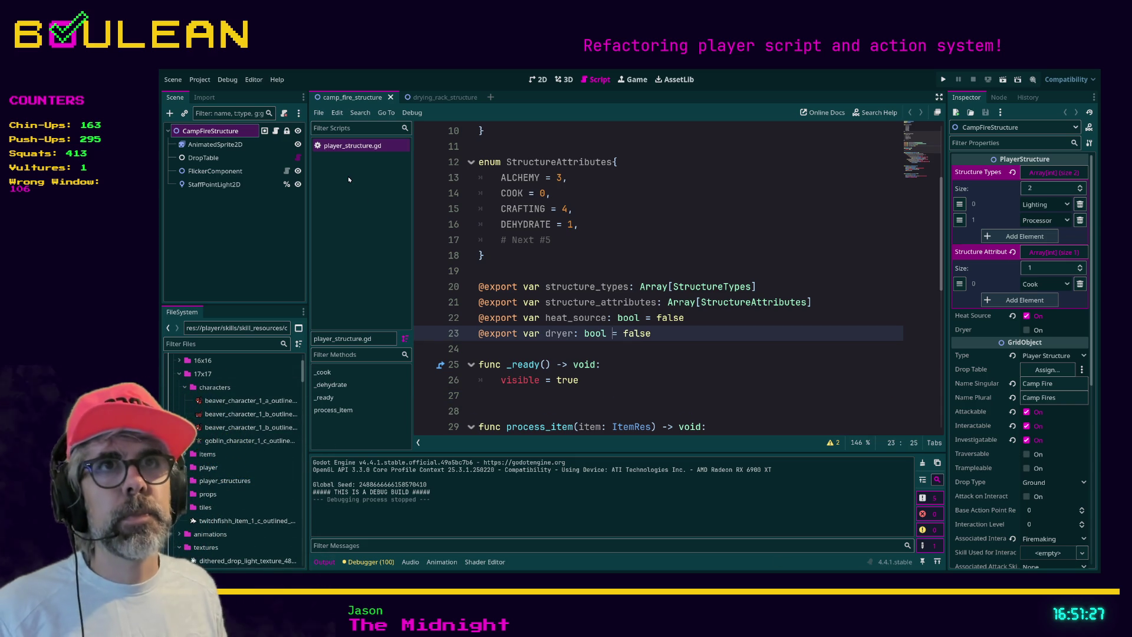
Filter project files by 'player' and widen the file tree so long names fit
{"action": "left_click", "coordinate": [226, 343]}
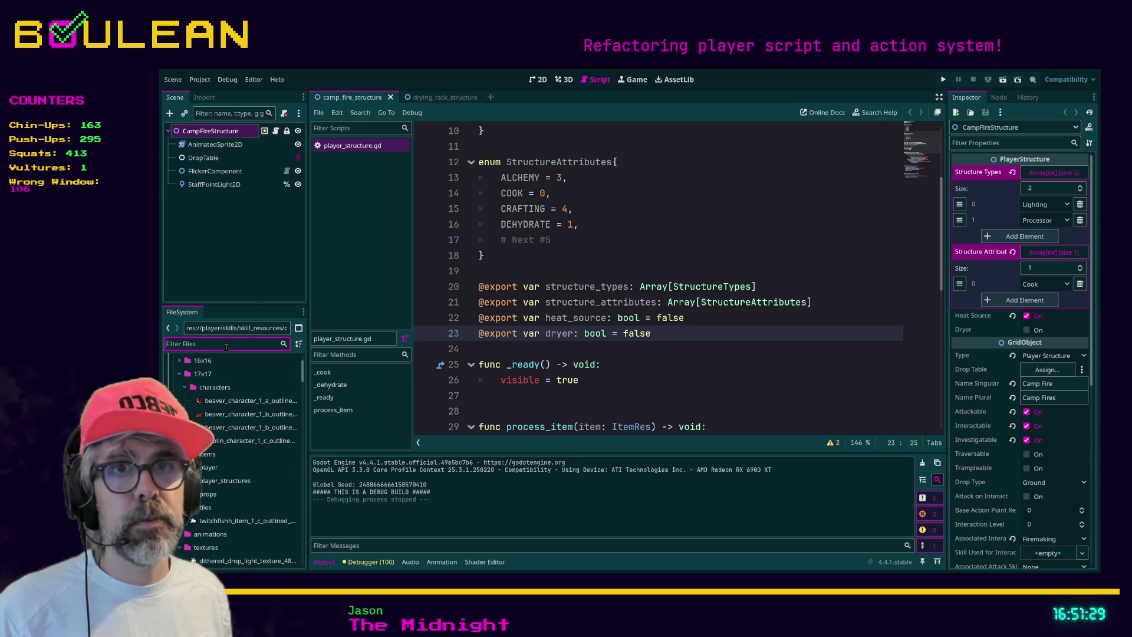
{"action": "type", "text": "player"}
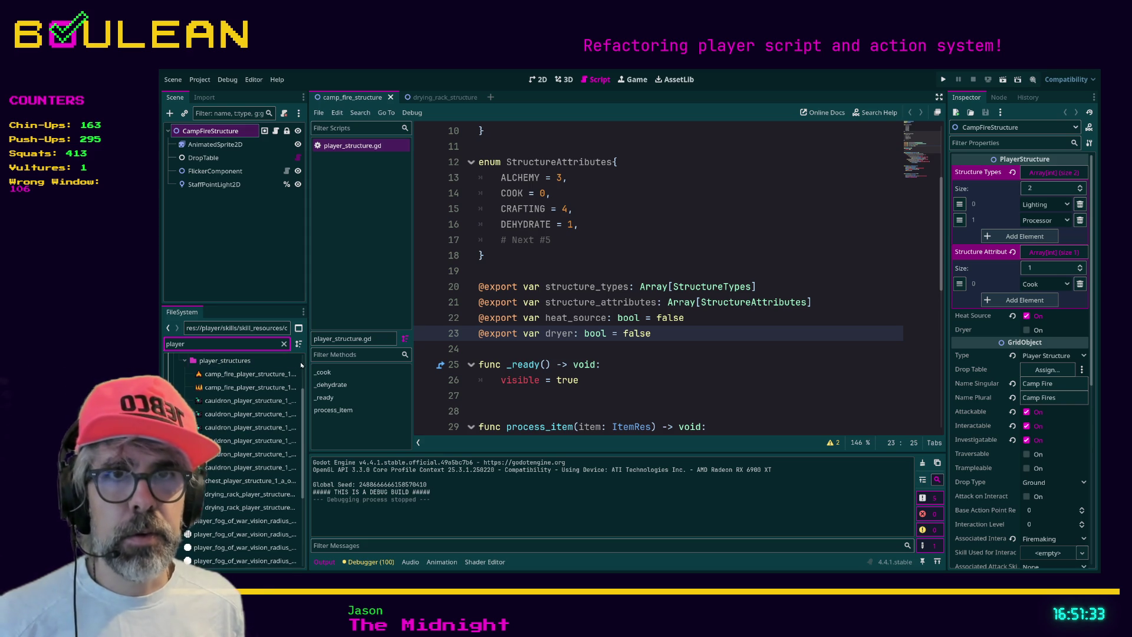
{"action": "left_click_drag", "start_coordinate": [307, 365], "coordinate": [392, 367]}
{"action": "scroll", "coordinate": [283, 450], "scroll_direction": "down", "scroll_amount": 2}
{"action": "scroll", "coordinate": [283, 450], "scroll_direction": "down", "scroll_amount": 5}
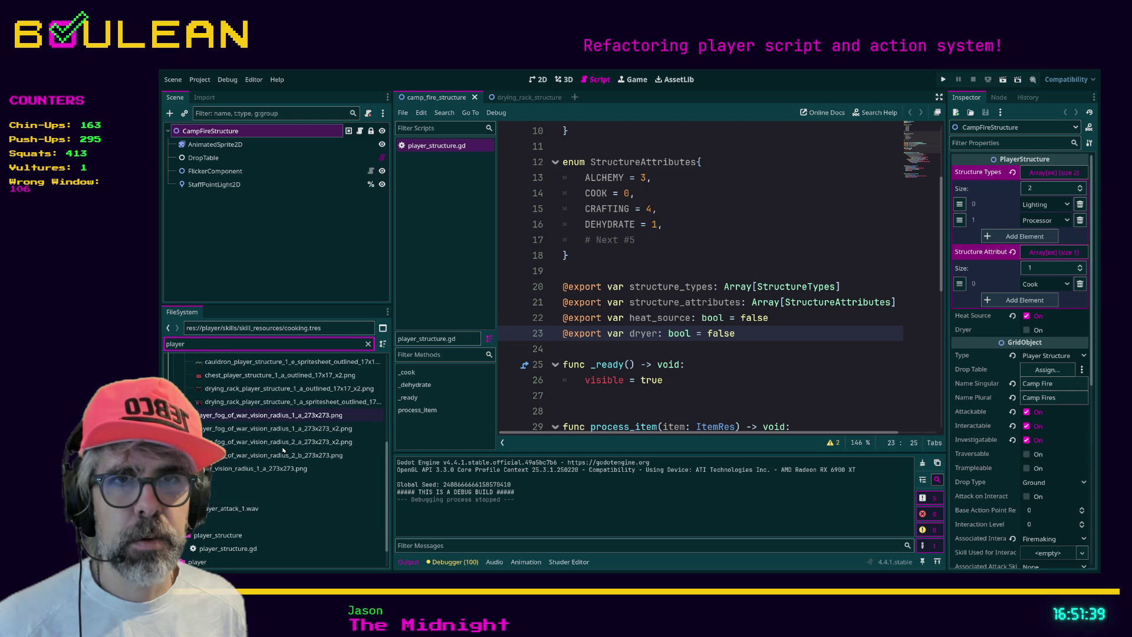
Open player.gd and scroll to the Needs enum at the top
{"action": "double_click", "coordinate": [236, 549]}
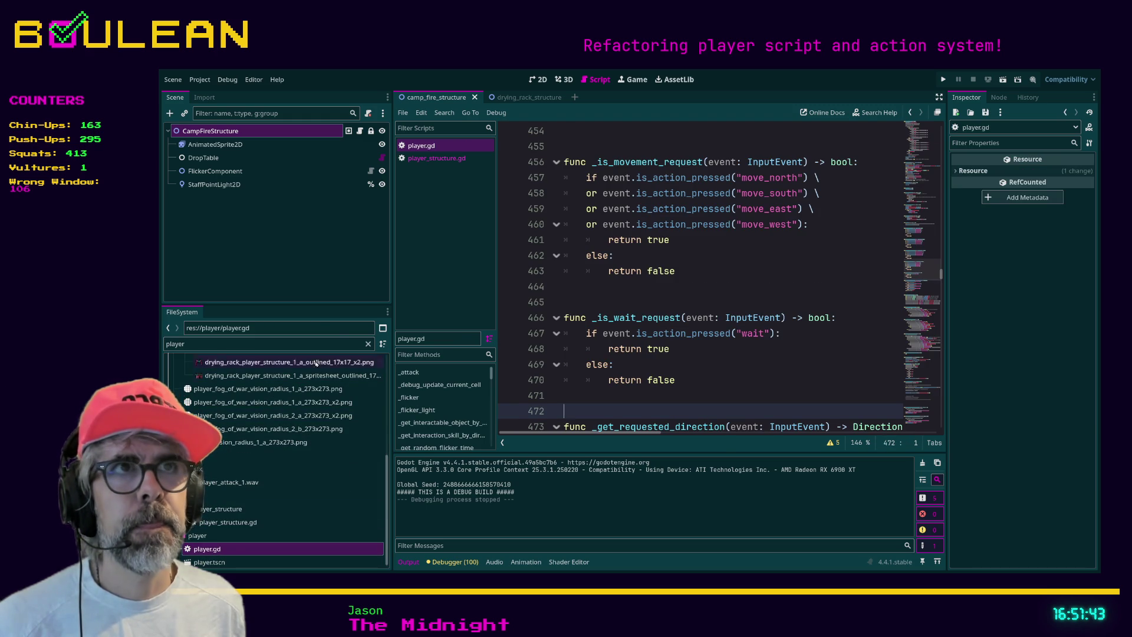
{"action": "scroll", "coordinate": [595, 333], "scroll_direction": "up", "scroll_amount": 15}
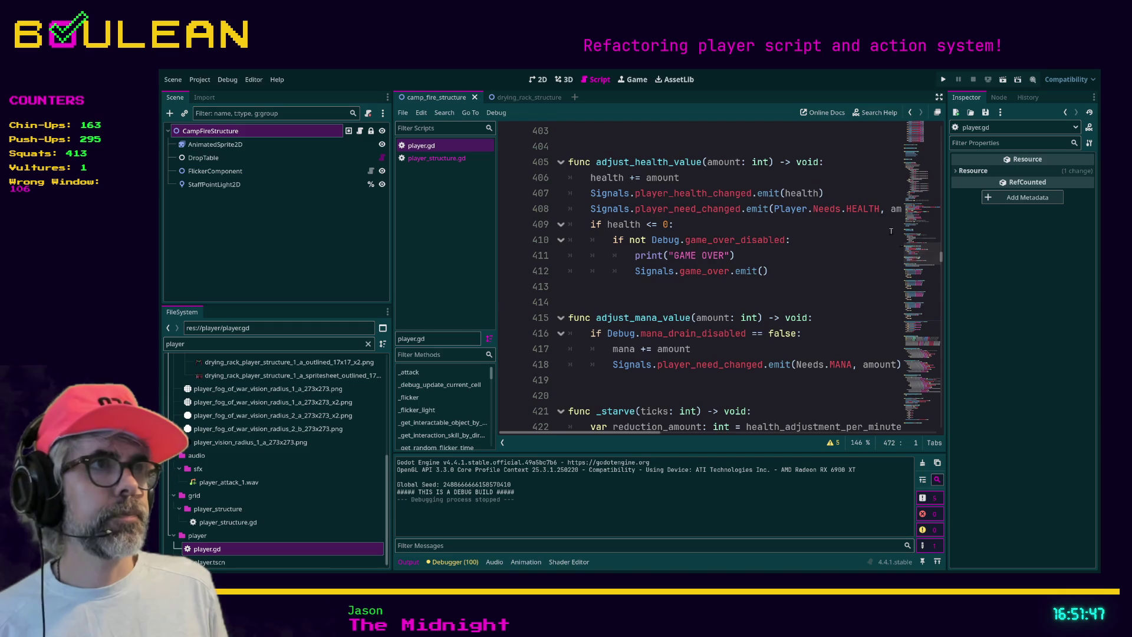
{"action": "left_click_drag", "start_coordinate": [941, 256], "coordinate": [938, 120]}
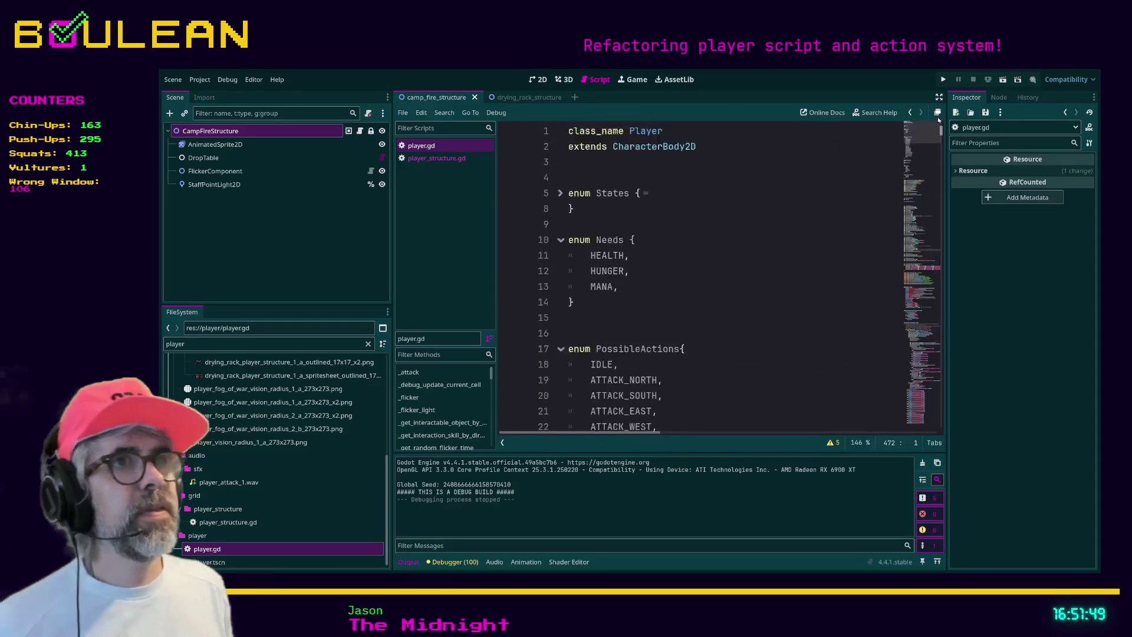
{"action": "left_click", "coordinate": [572, 162]}
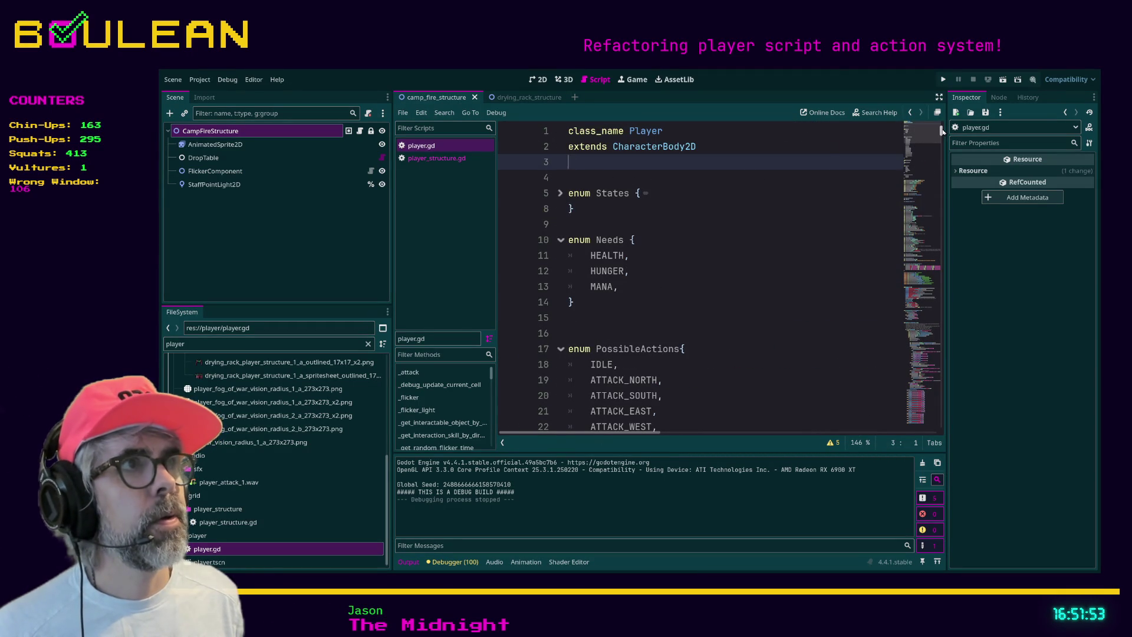
{"action": "mouse_move", "coordinate": [941, 130]}
{"action": "left_mouse_down"}
{"action": "mouse_move", "coordinate": [941, 401]}
{"action": "mouse_move", "coordinate": [926, 446]}
{"action": "mouse_move", "coordinate": [941, 126]}
{"action": "left_mouse_up"}
{"action": "left_click", "coordinate": [693, 262]}
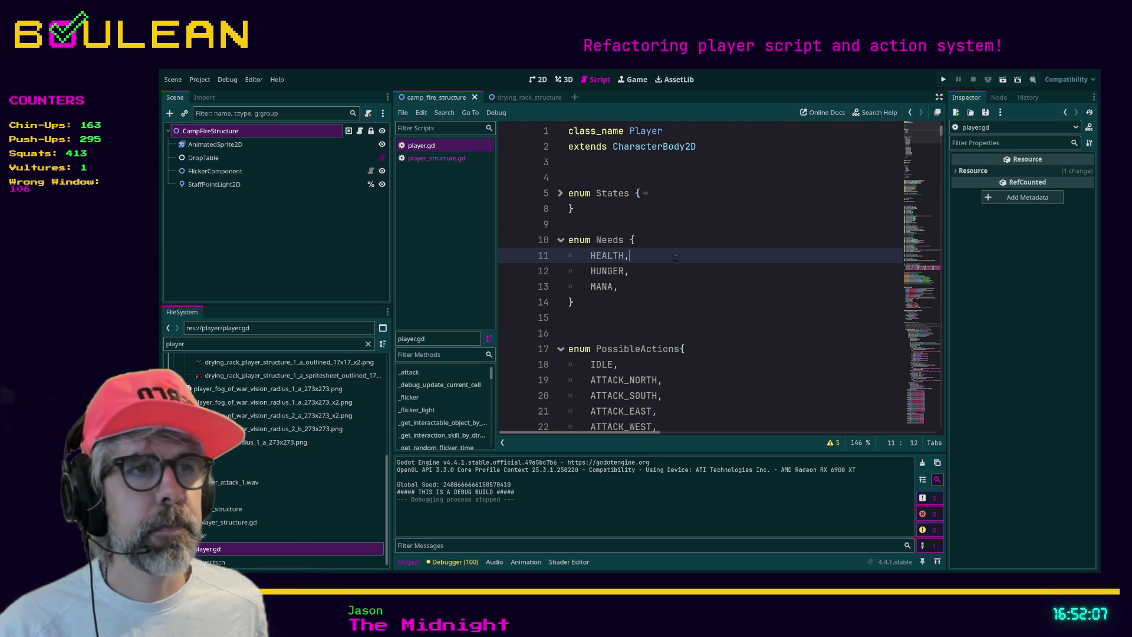
Read the PossibleActions enum of attack, move, interact, investigate and WAIT down to its closing brace
{"action": "scroll", "coordinate": [678, 257], "scroll_direction": "down", "scroll_amount": 5}
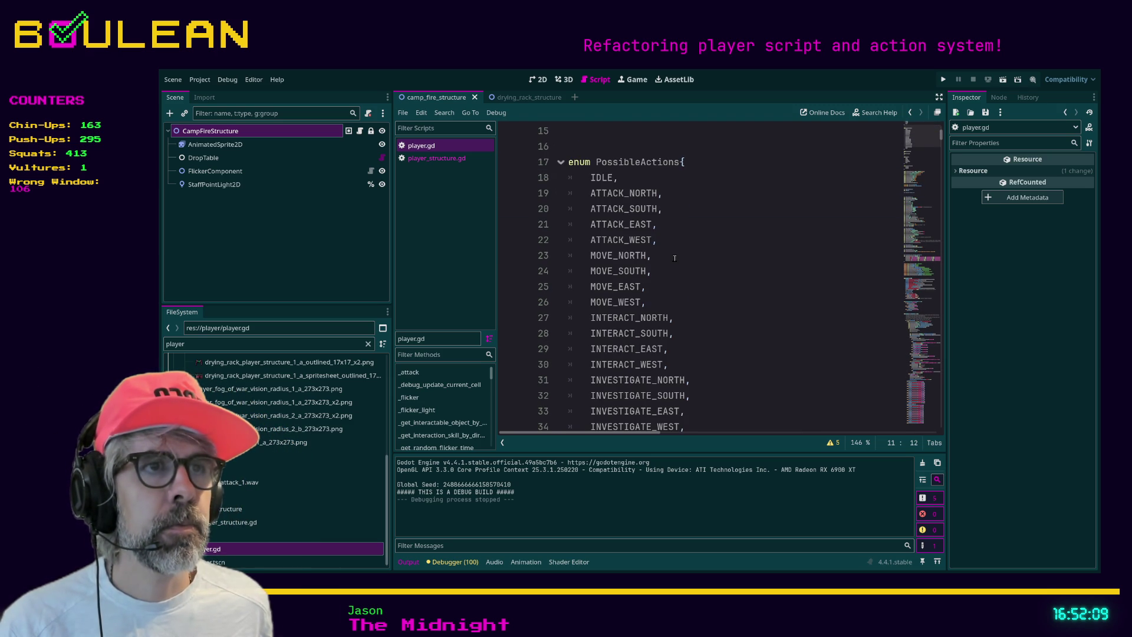
{"action": "scroll", "coordinate": [674, 257], "scroll_direction": "down", "scroll_amount": 1}
{"action": "mouse_move", "coordinate": [607, 404]}
{"action": "left_mouse_down"}
{"action": "mouse_move", "coordinate": [582, 313]}
{"action": "mouse_move", "coordinate": [606, 205]}
{"action": "left_mouse_up"}
{"action": "scroll", "coordinate": [581, 313], "scroll_direction": "up", "scroll_amount": 1}
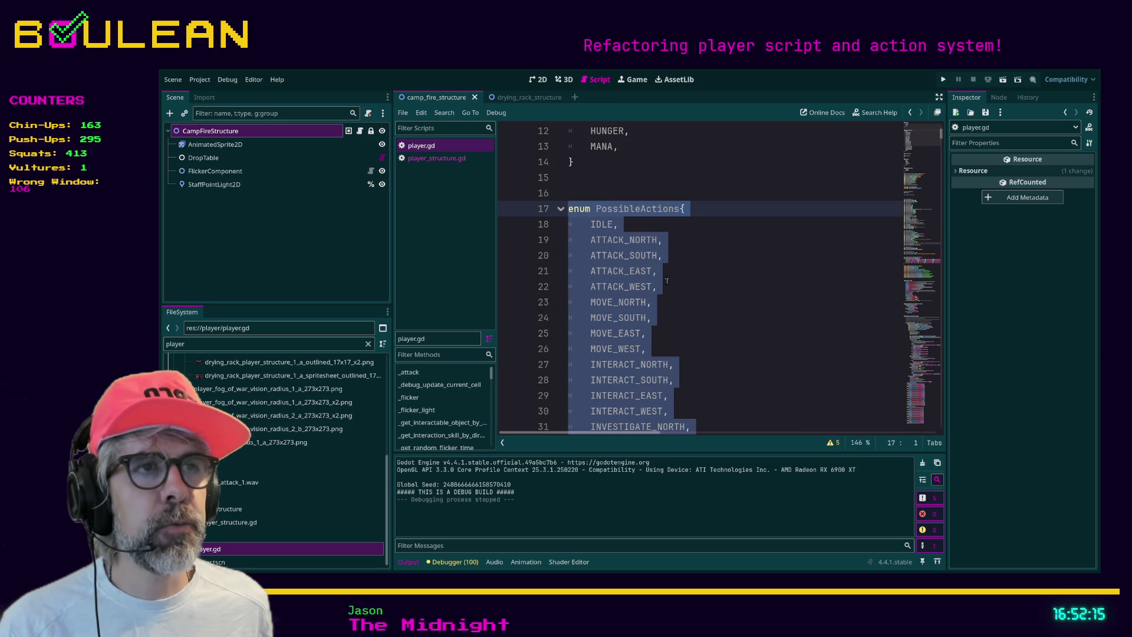
{"action": "scroll", "coordinate": [671, 365], "scroll_direction": "down", "scroll_amount": 2}
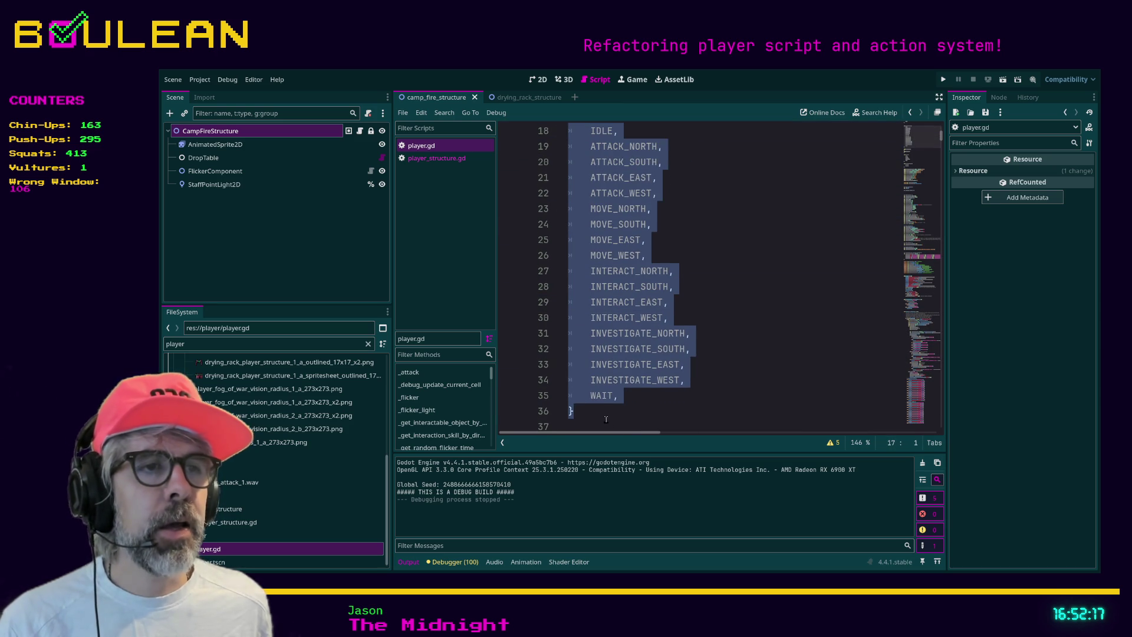
{"action": "left_click", "coordinate": [612, 417]}
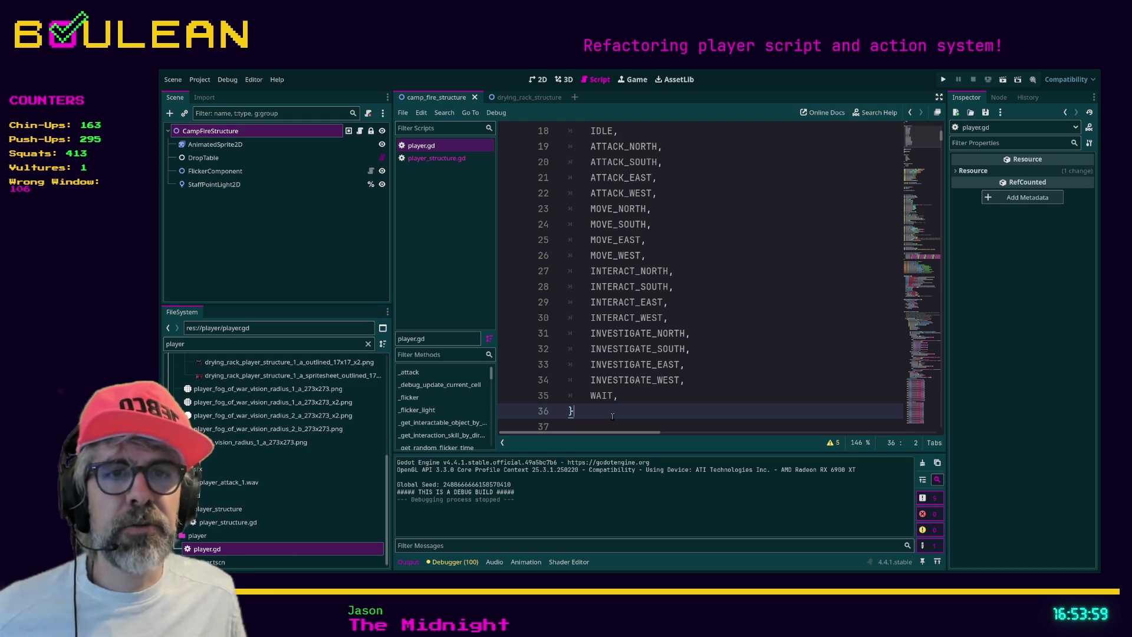
Widen the FileSystem dock by dragging its splitter right toward player.gd
{"action": "left_click_drag", "start_coordinate": [391, 433], "coordinate": [432, 433]}
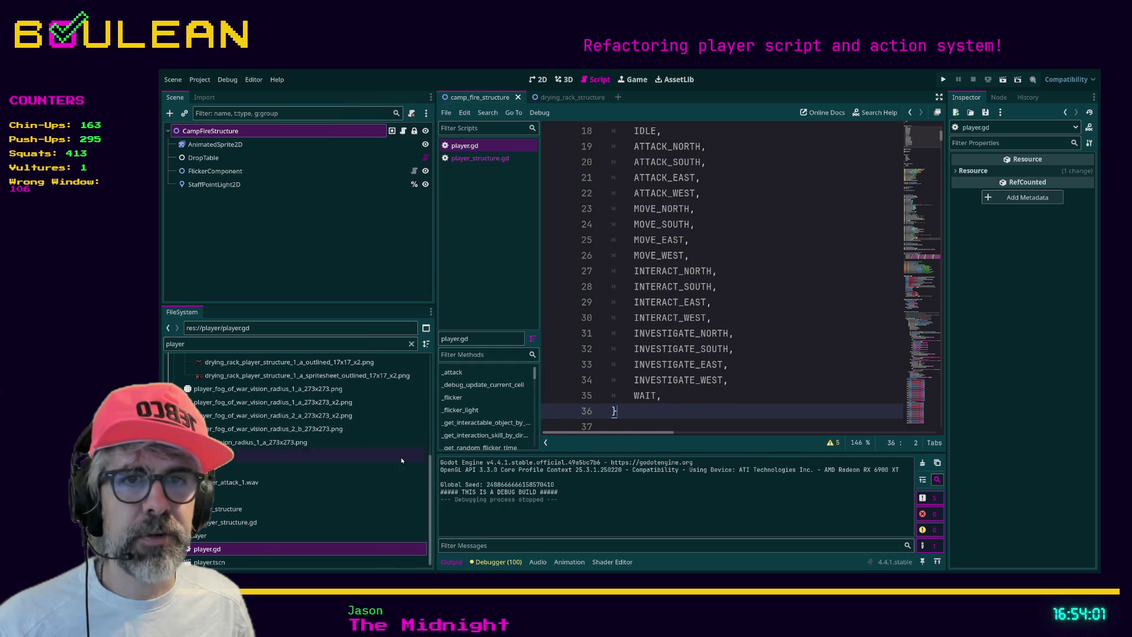
Open player_old.gd and change line 1 to class_name PlayerOld
{"action": "left_click", "coordinate": [276, 487]}
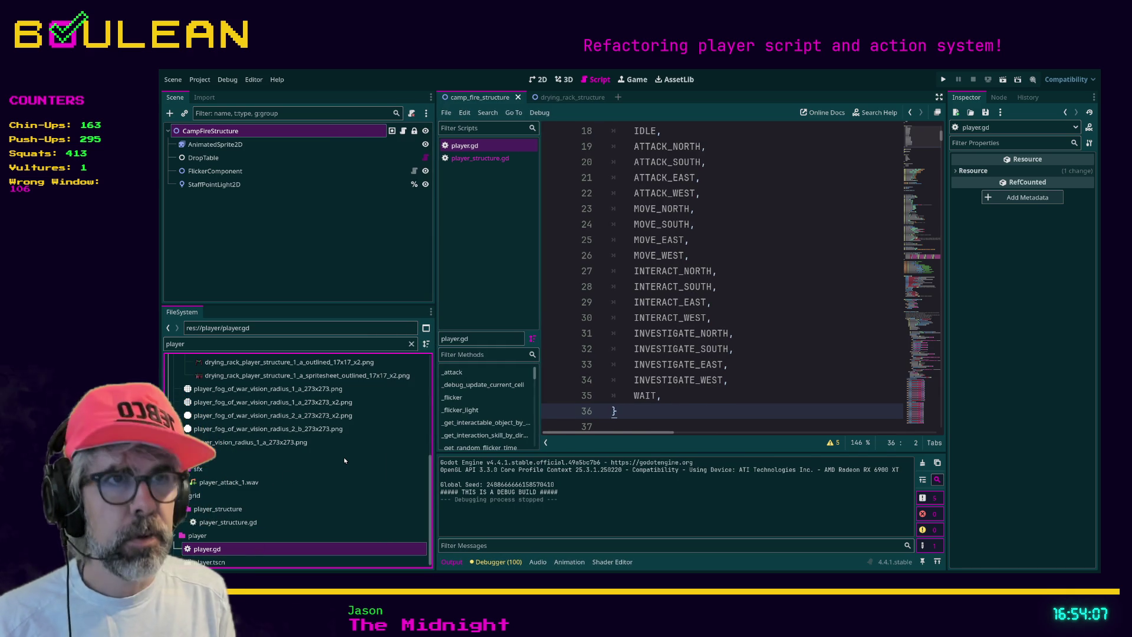
{"action": "scroll", "coordinate": [336, 485], "scroll_direction": "down", "scroll_amount": 1}
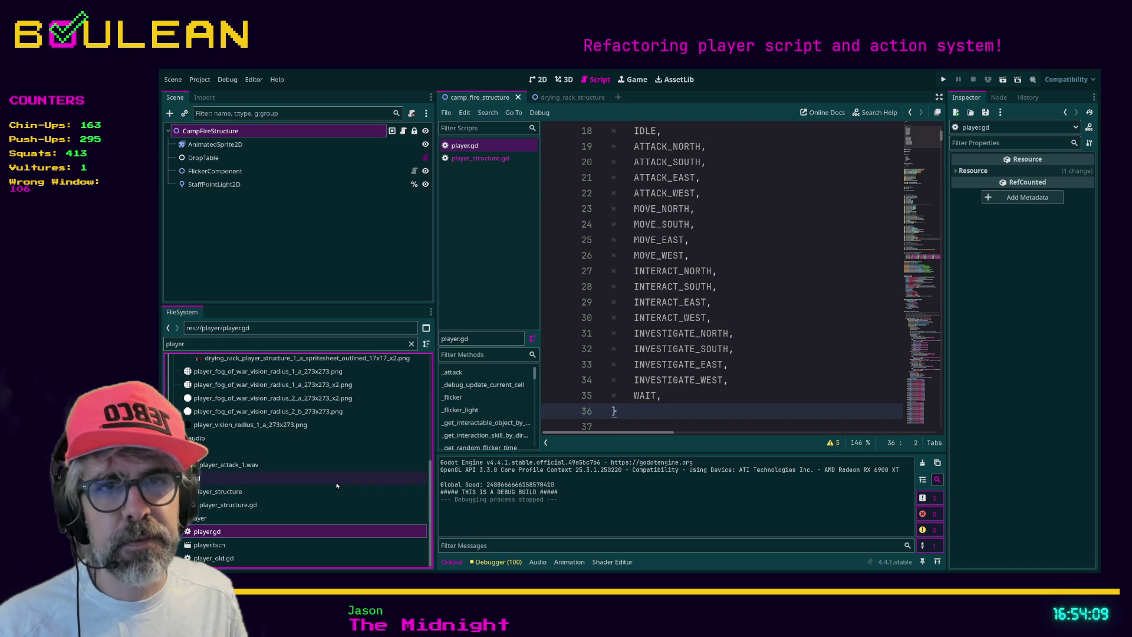
{"action": "key", "text": "Down"}
{"action": "key", "text": "Down"}
{"action": "key", "text": "Return"}
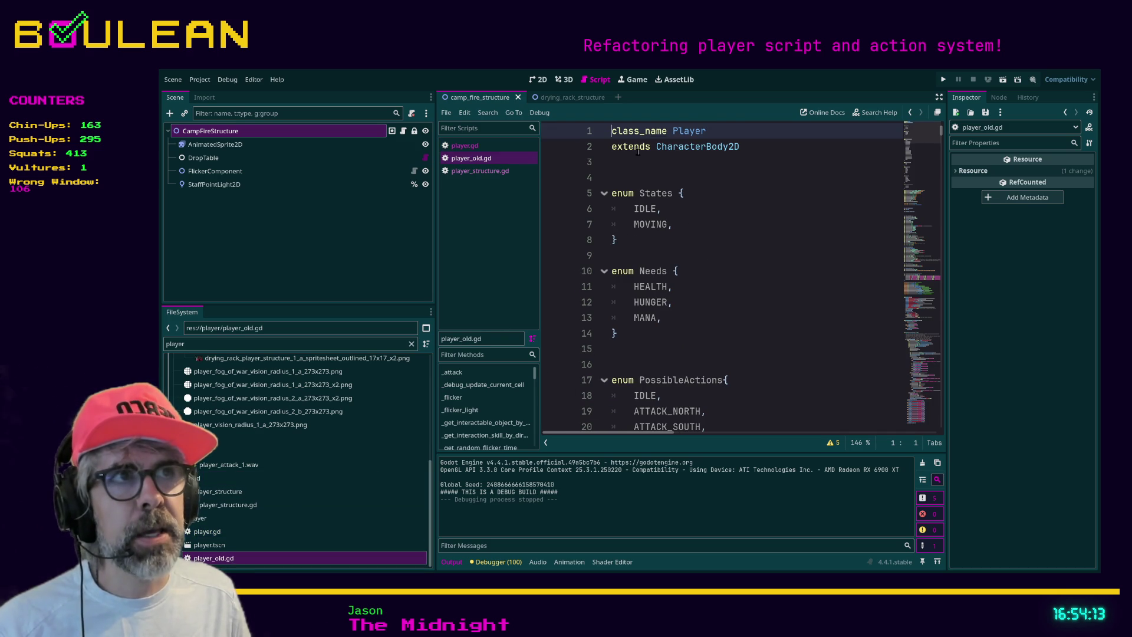
{"action": "left_click", "coordinate": [726, 132]}
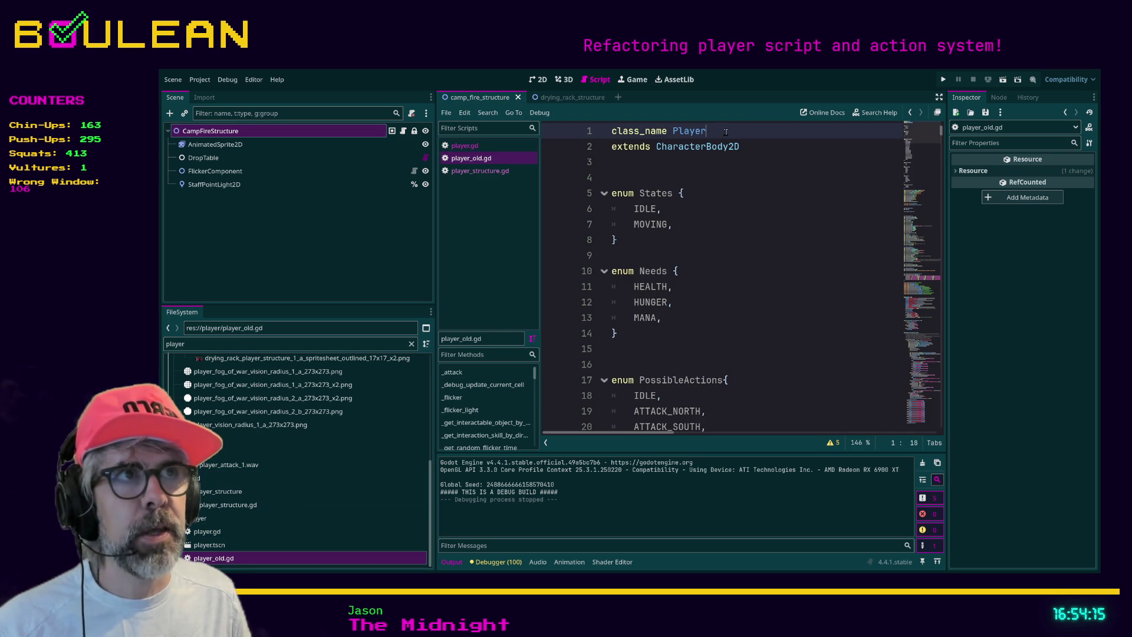
{"action": "type", "text": "Old"}
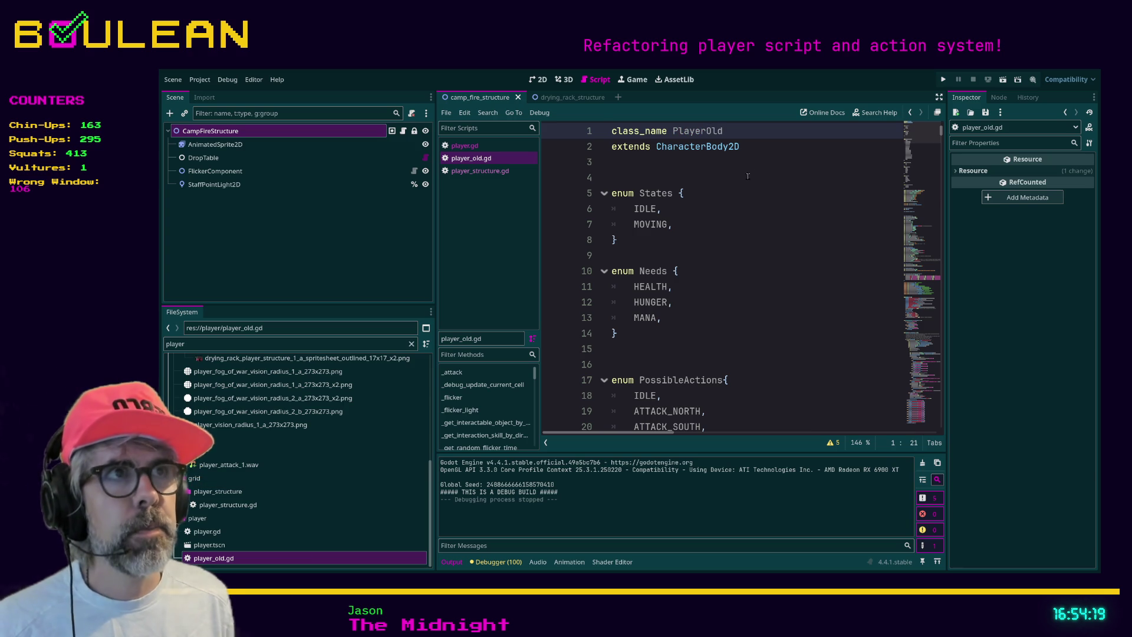
{"action": "left_click", "coordinate": [734, 183]}
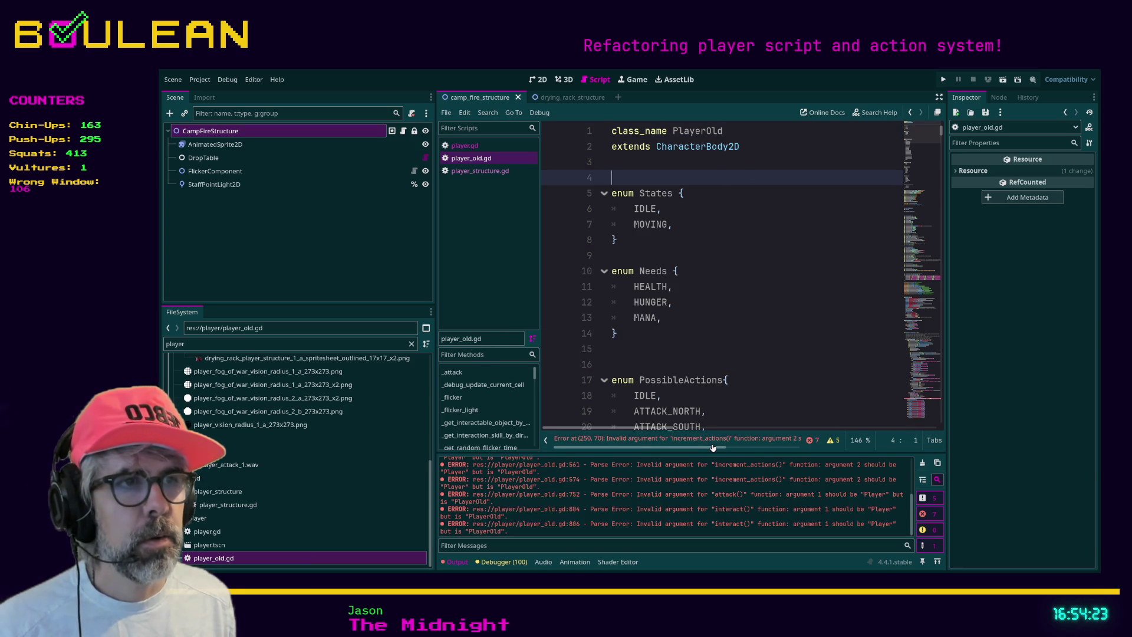
Check the enum near MANA, then select player.gd again in the FileSystem dock
{"action": "mouse_move", "coordinate": [714, 451]}
{"action": "left_mouse_down"}
{"action": "mouse_move", "coordinate": [796, 449]}
{"action": "mouse_move", "coordinate": [701, 452]}
{"action": "left_mouse_up"}
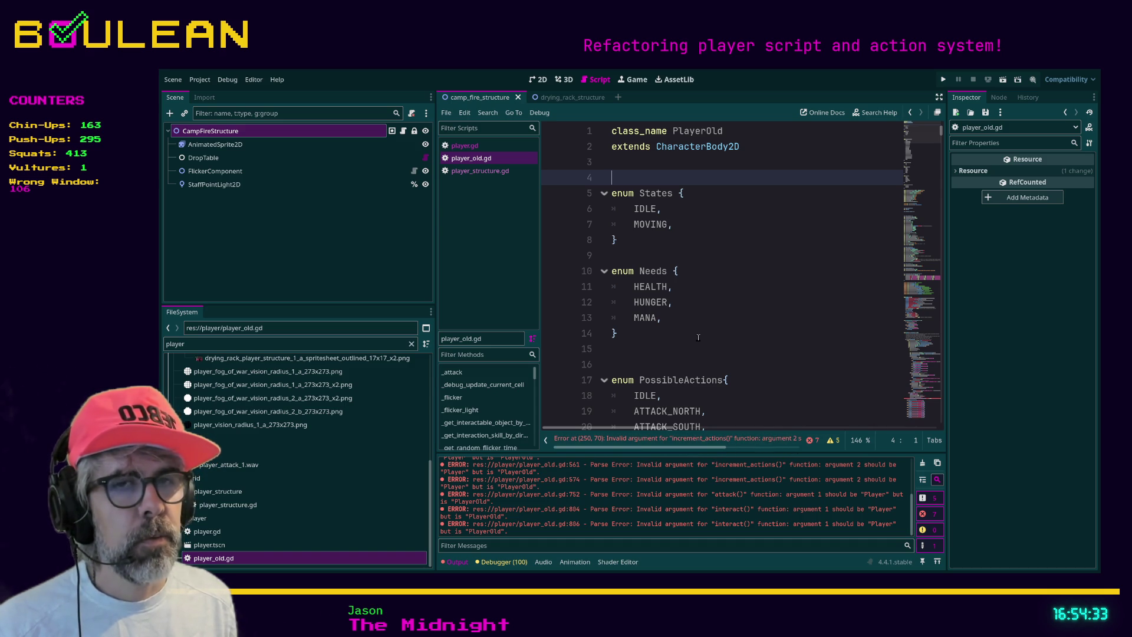
{"action": "left_click", "coordinate": [740, 318]}
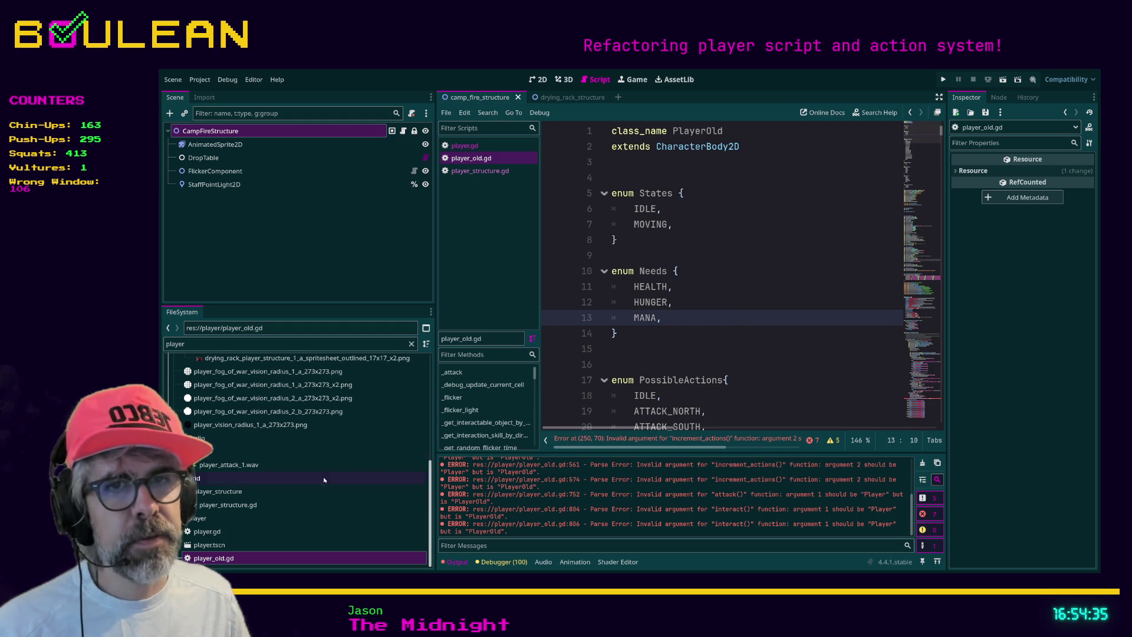
{"action": "left_click", "coordinate": [236, 558]}
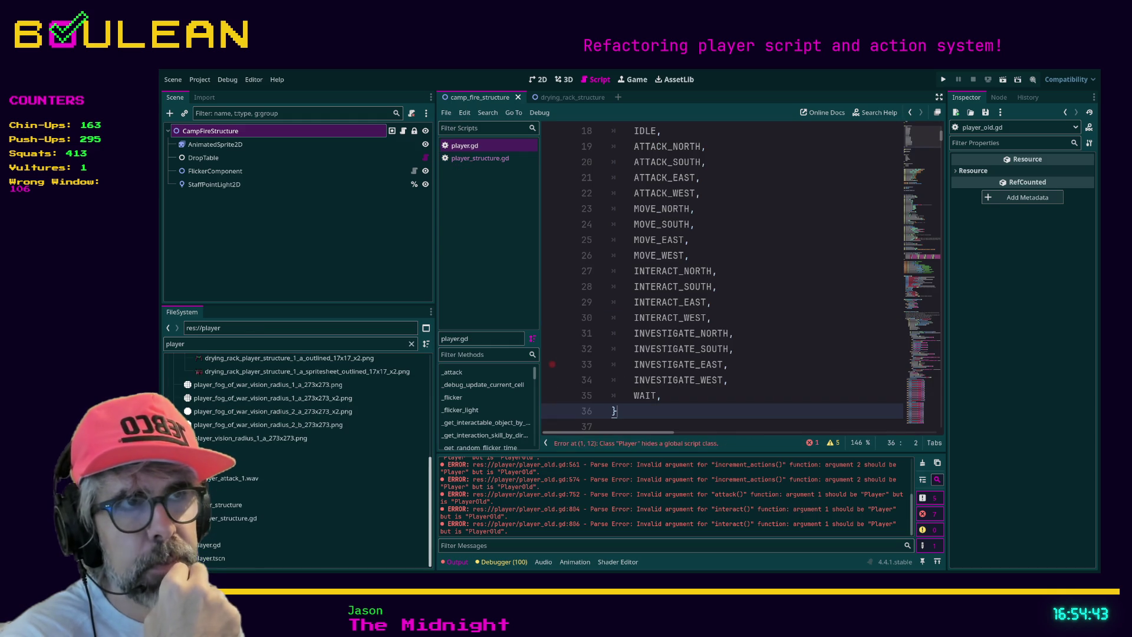
{"action": "left_click", "coordinate": [243, 557]}
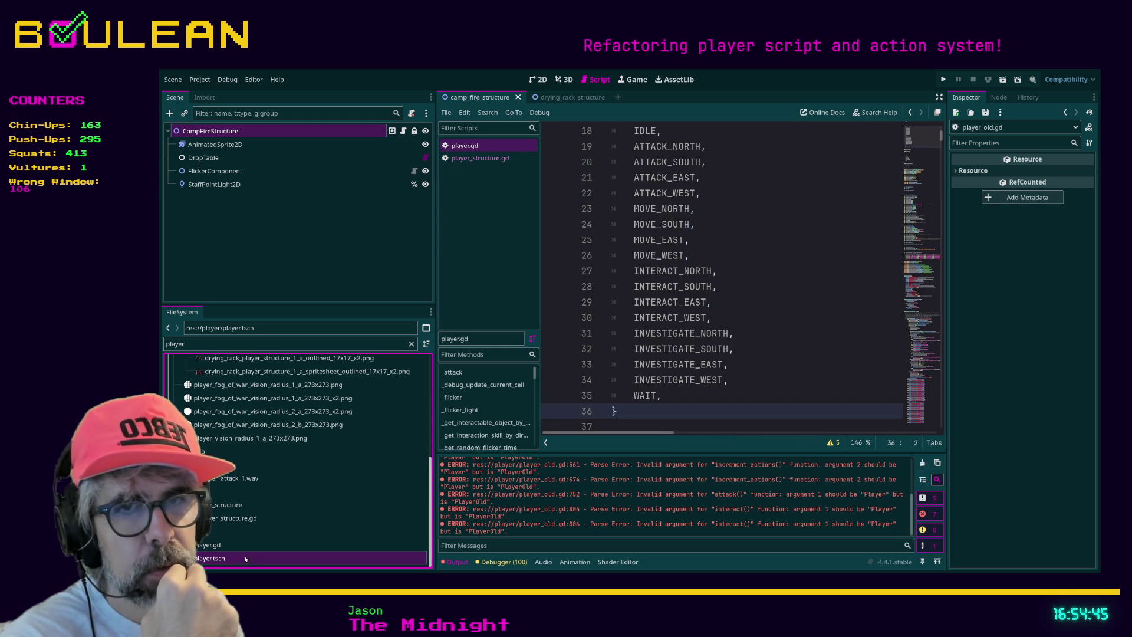
{"action": "left_click", "coordinate": [243, 545]}
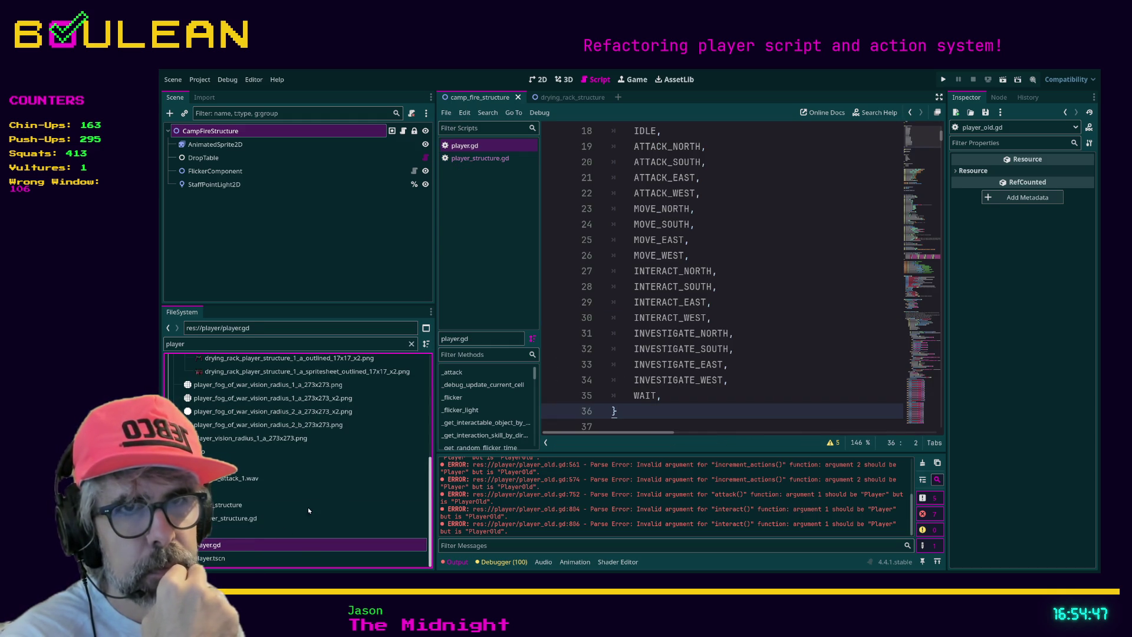
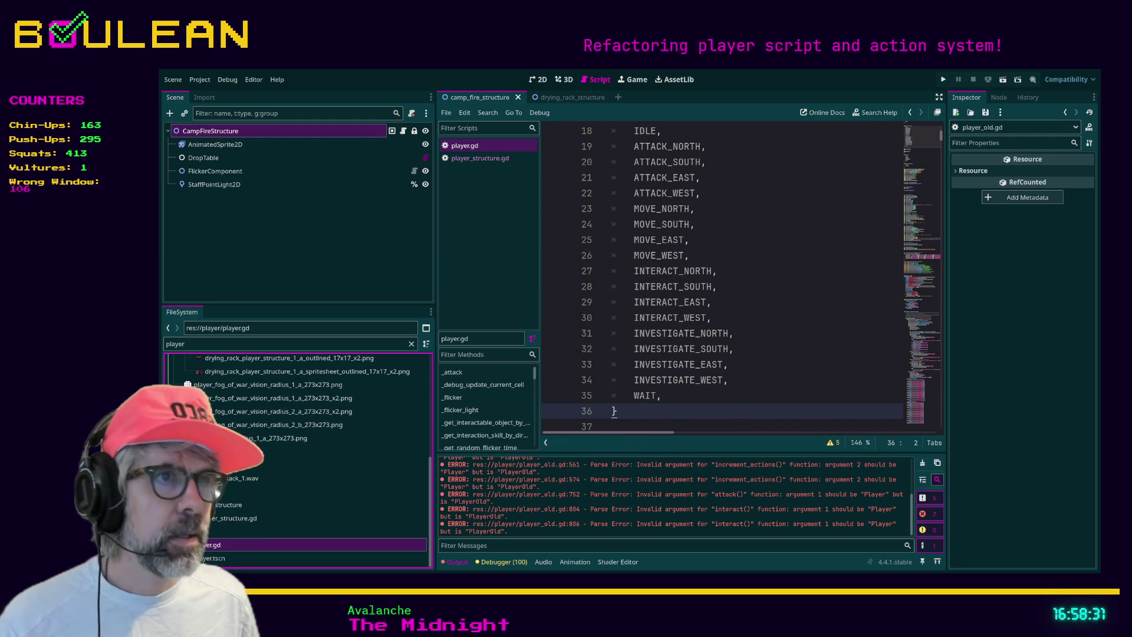
From line 35 of the script, save and run the game to see the tile map with health, hunger and mana bars
{"action": "left_click", "coordinate": [736, 400]}
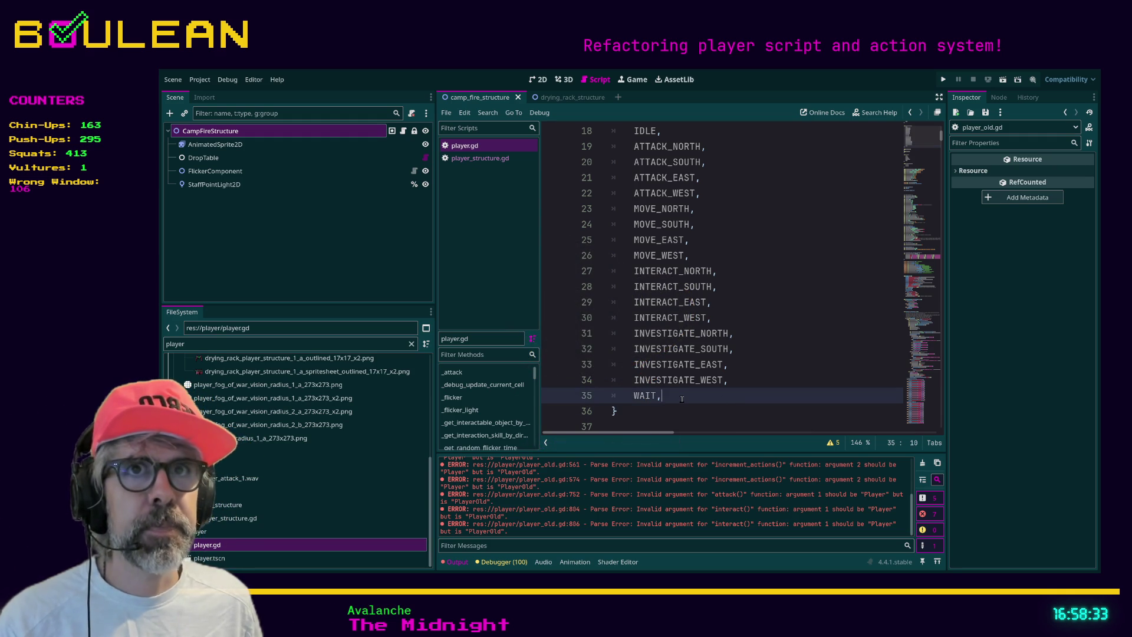
{"action": "key", "text": "F5"}
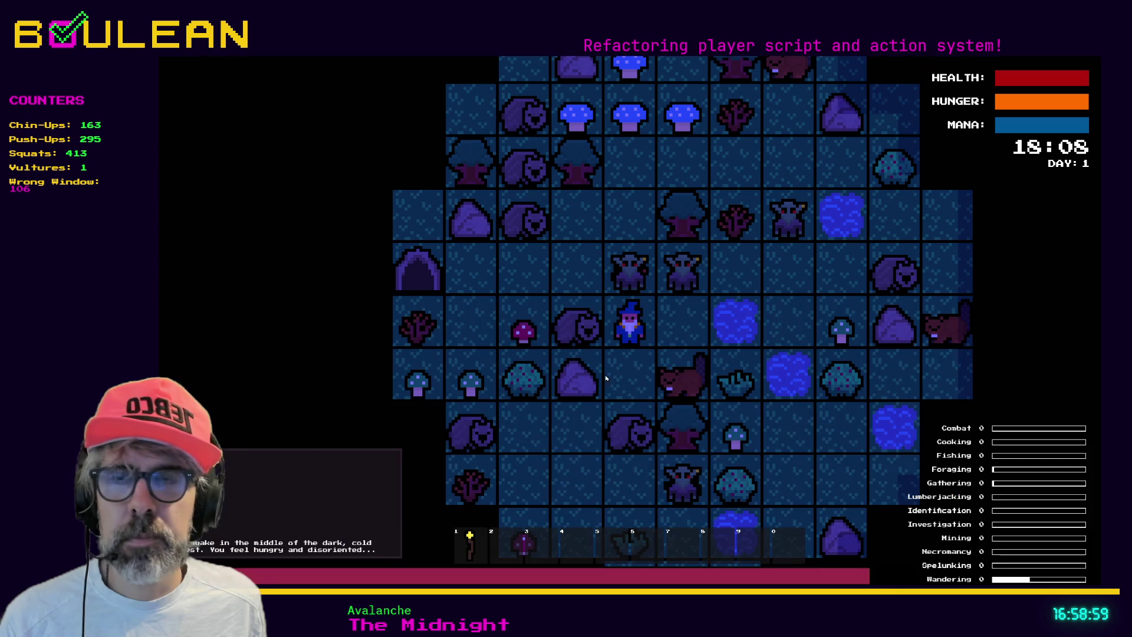
Move the wizard one tile right, attack the adjacent goblin twice, and light his torch
{"action": "key", "text": "Right"}
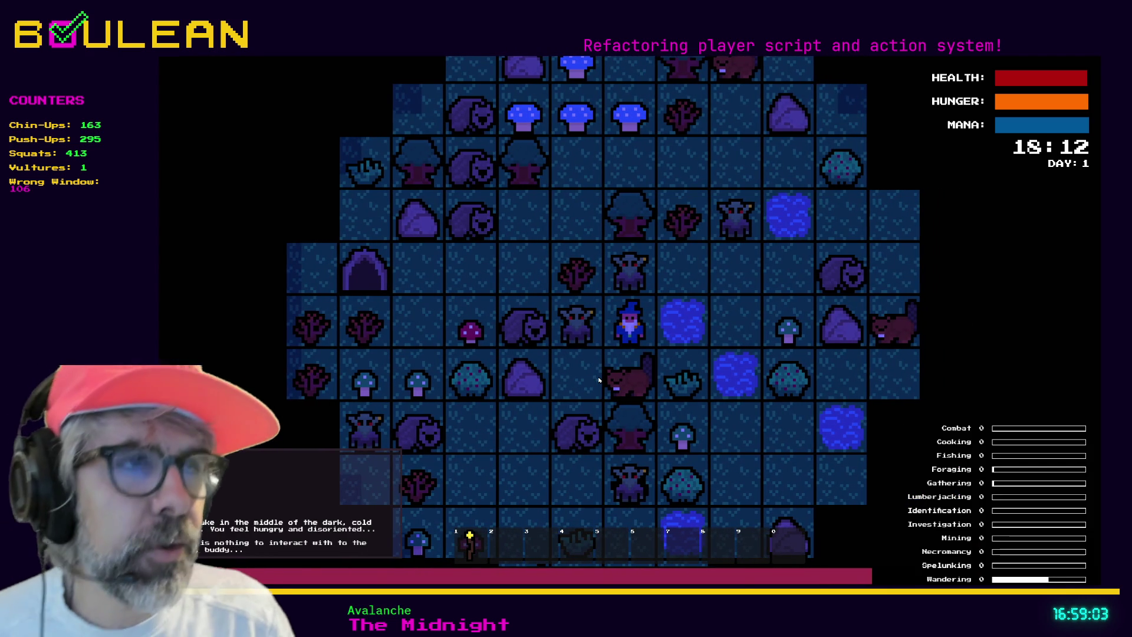
{"action": "key", "text": "Left"}
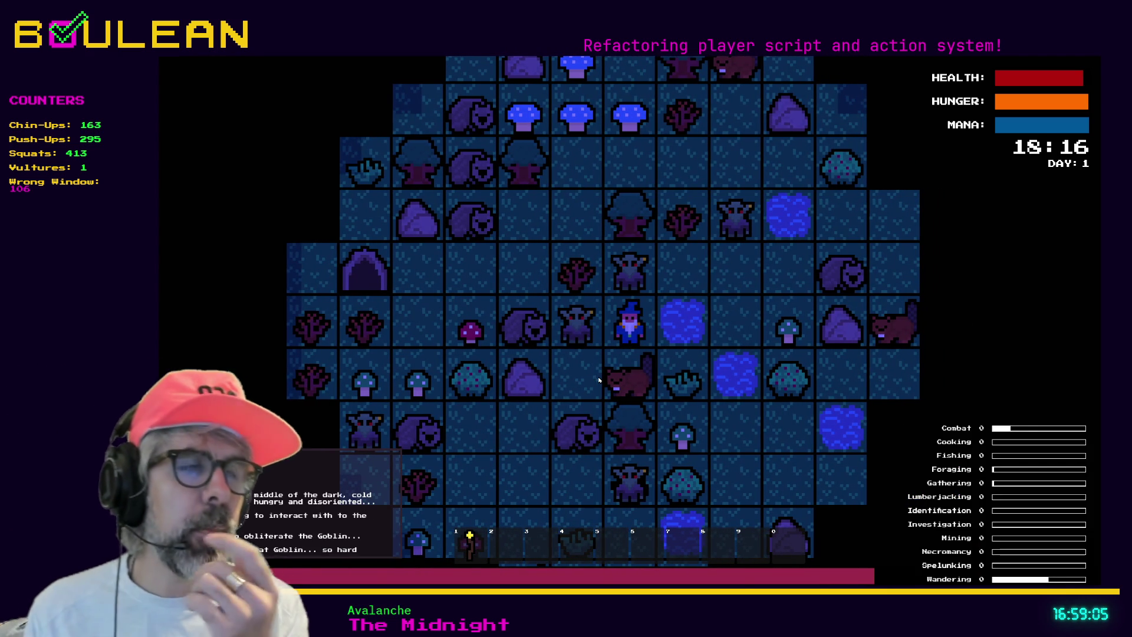
{"action": "key", "text": "Left"}
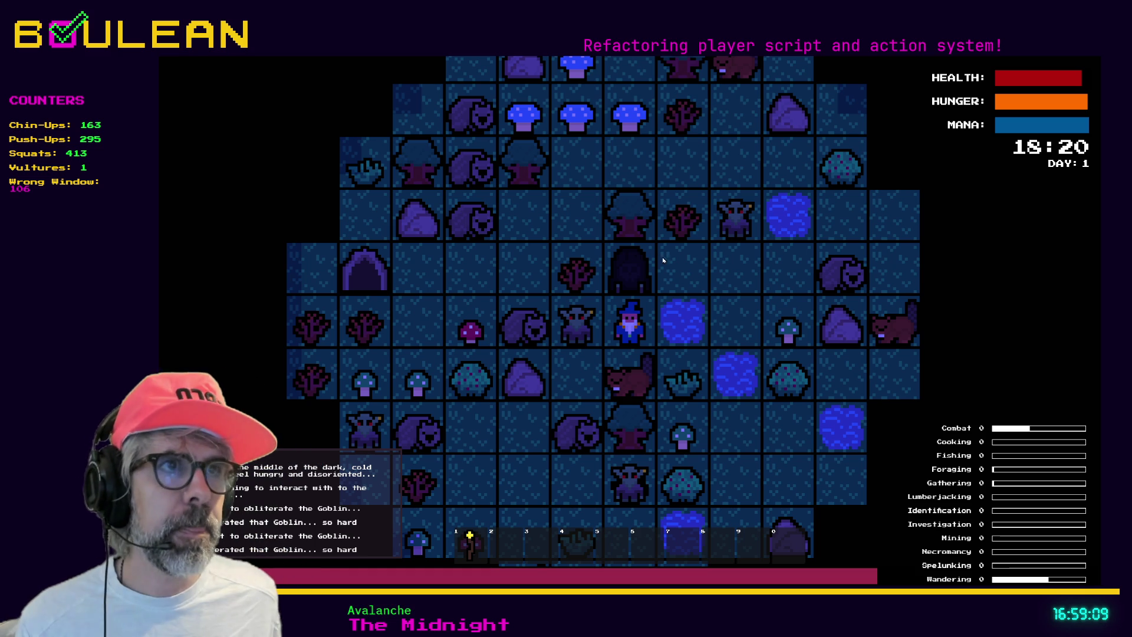
{"action": "key", "text": "1"}
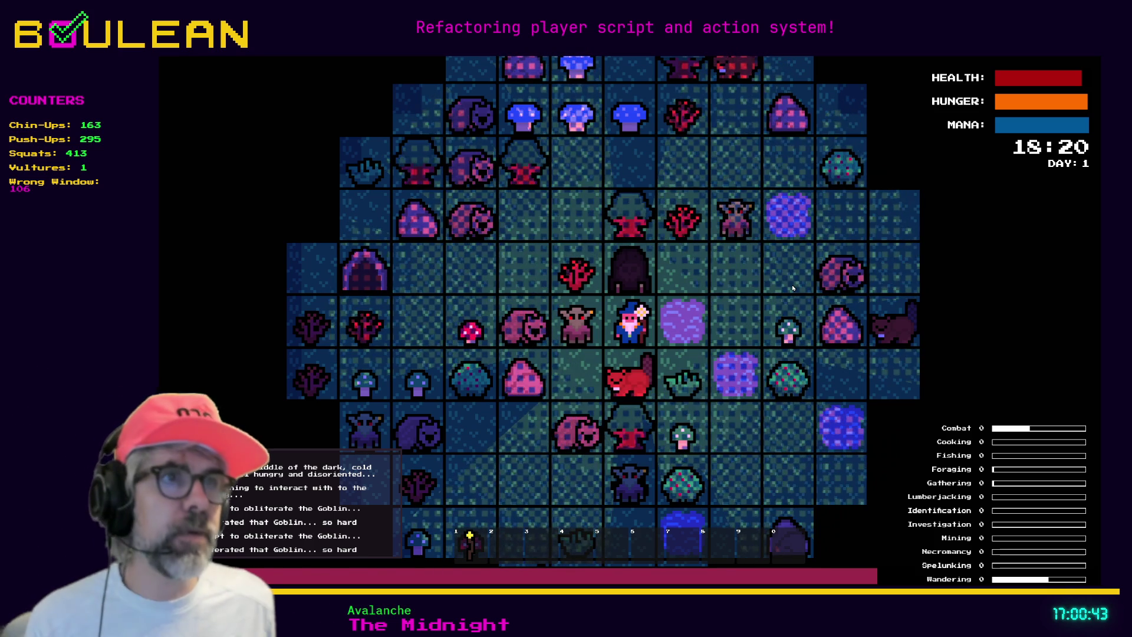
Stop the game and scroll player.gd back to its States, Needs and PossibleActions enums
{"action": "key", "text": "F8"}
{"action": "left_click", "coordinate": [772, 324]}
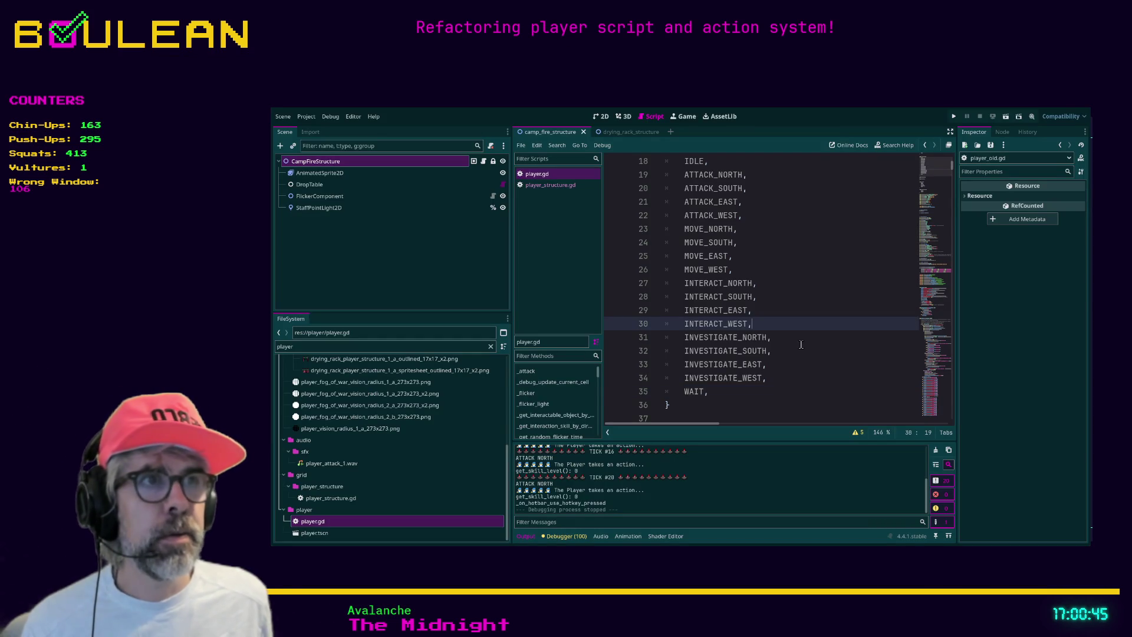
{"action": "scroll", "coordinate": [795, 285], "scroll_direction": "up", "scroll_amount": 3}
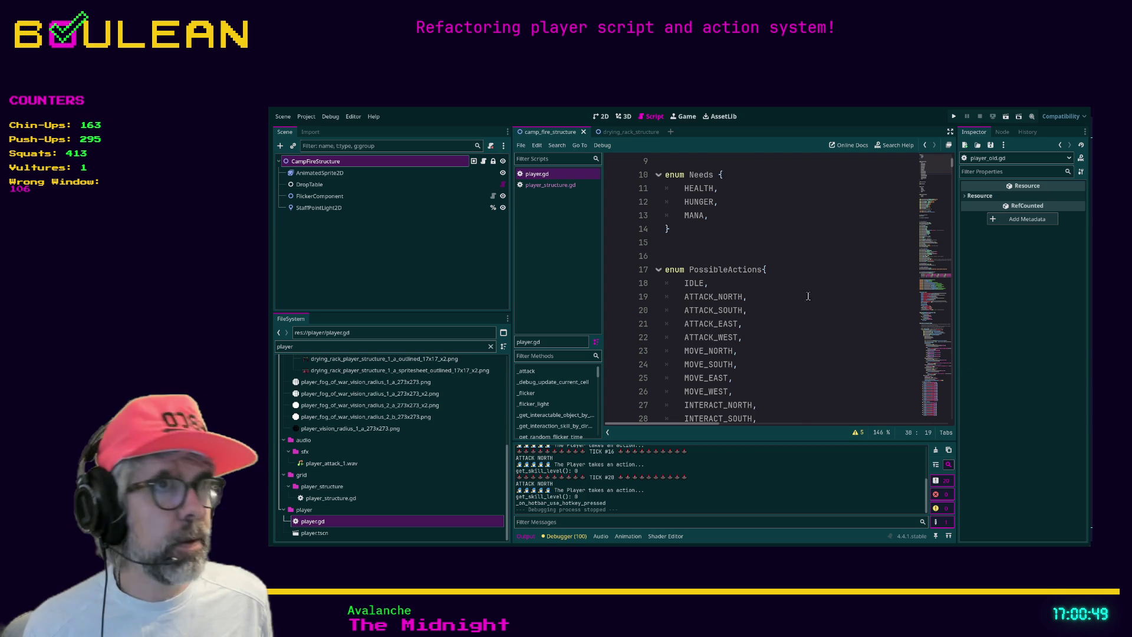
{"action": "scroll", "coordinate": [701, 243], "scroll_direction": "up", "scroll_amount": 3}
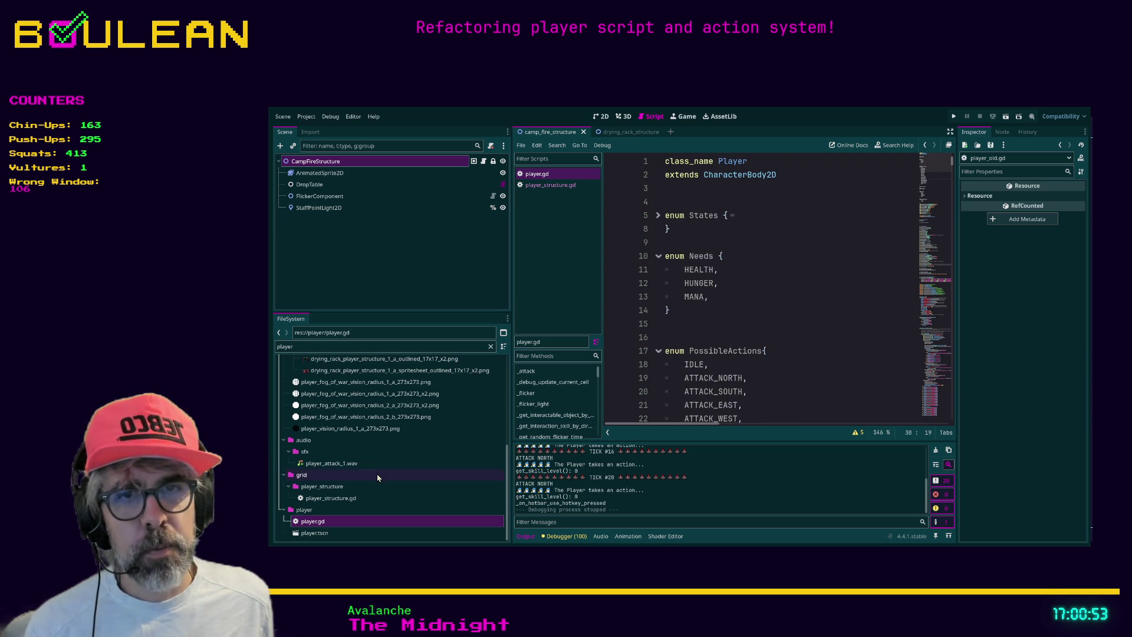
{"action": "left_click", "coordinate": [348, 521]}
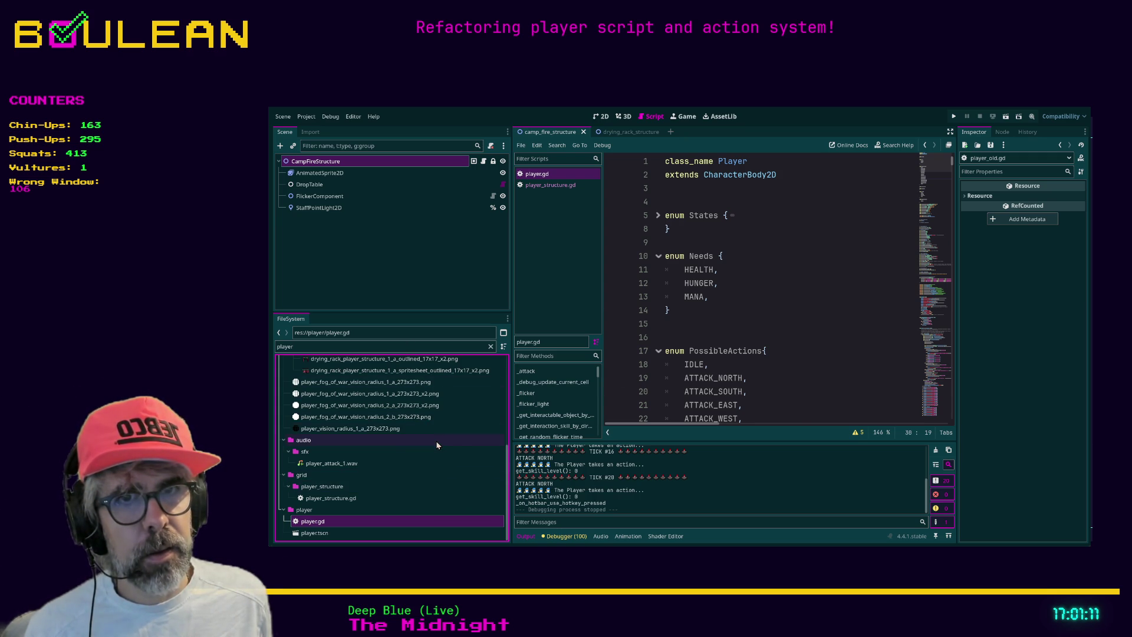
Filter the FileSystem for '_backup', trim it back to 'player', and open player_old.gd
{"action": "left_click", "coordinate": [373, 348]}
{"action": "type", "text": "_backup"}
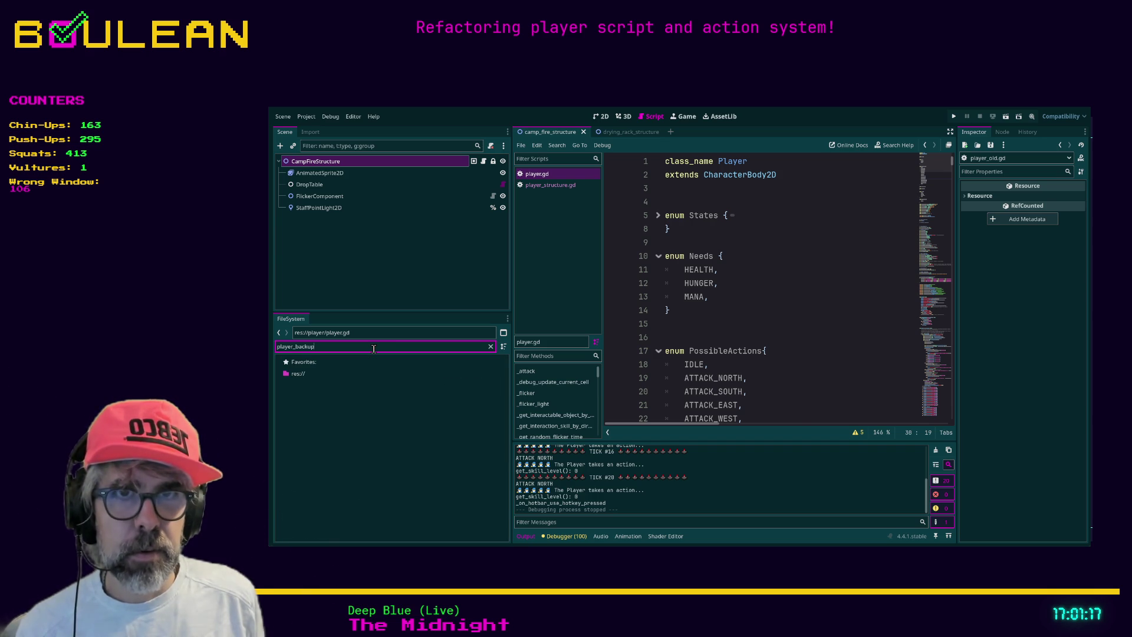
{"action": "key", "text": "BackSpace"}
{"action": "key", "text": "BackSpace"}
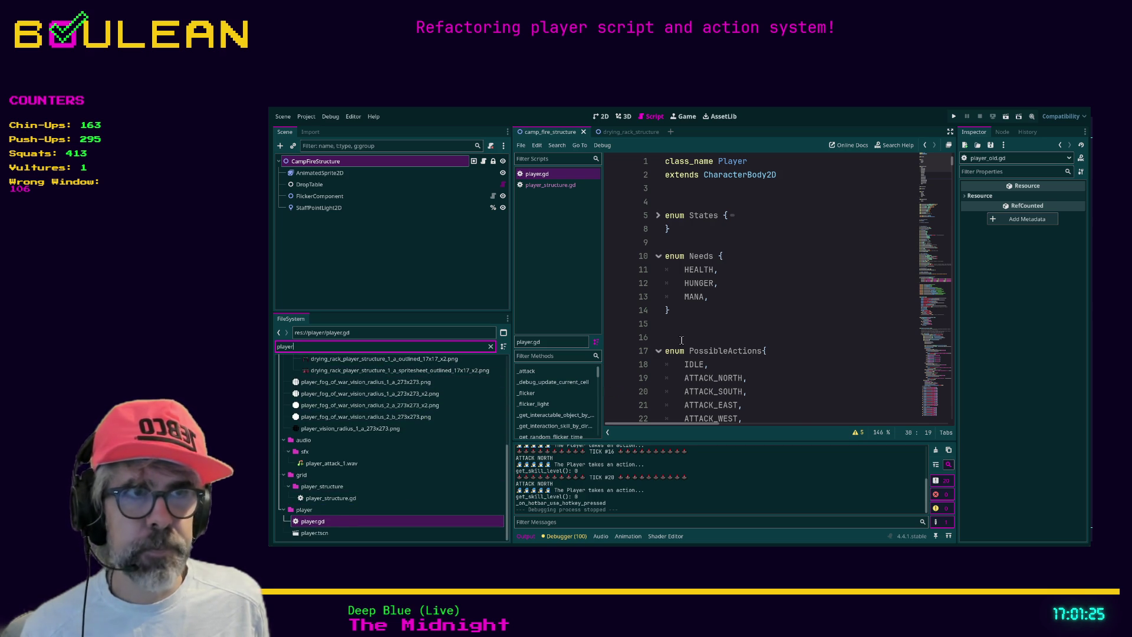
{"action": "left_click", "coordinate": [331, 523]}
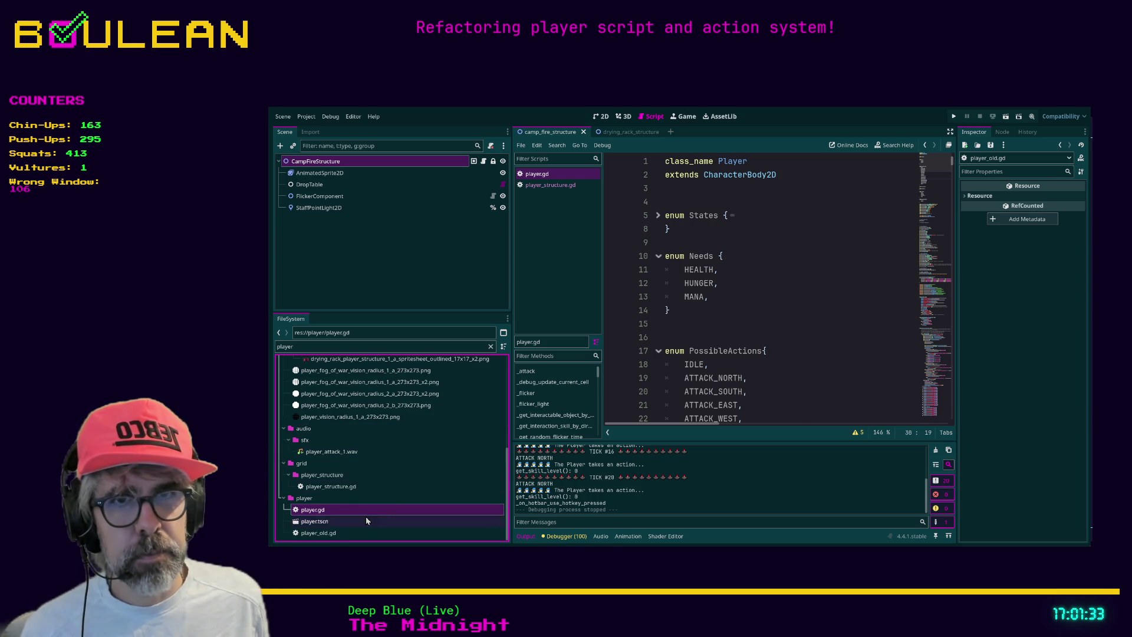
{"action": "double_click", "coordinate": [347, 532]}
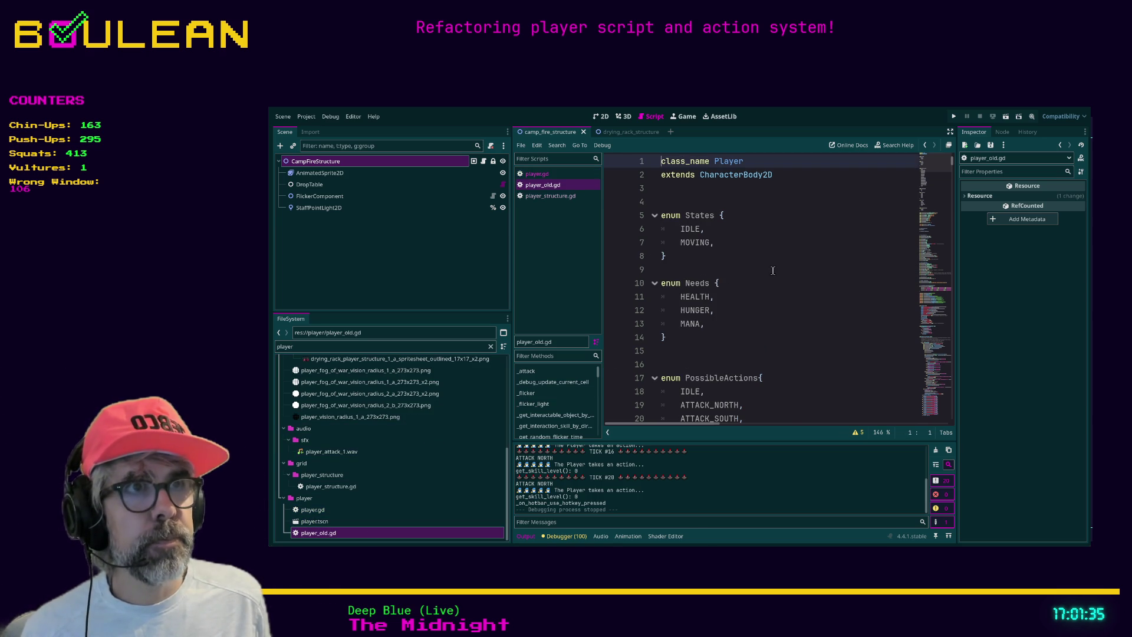
Read down through player_old.gd to its input-request functions, then switch to distraction-free mode
{"action": "scroll", "coordinate": [773, 271], "scroll_direction": "down", "scroll_amount": 19}
{"action": "scroll", "coordinate": [755, 277], "scroll_direction": "down", "scroll_amount": 9}
{"action": "scroll", "coordinate": [749, 279], "scroll_direction": "down", "scroll_amount": 11}
{"action": "scroll", "coordinate": [747, 280], "scroll_direction": "down", "scroll_amount": 11}
{"action": "scroll", "coordinate": [743, 280], "scroll_direction": "down", "scroll_amount": 6}
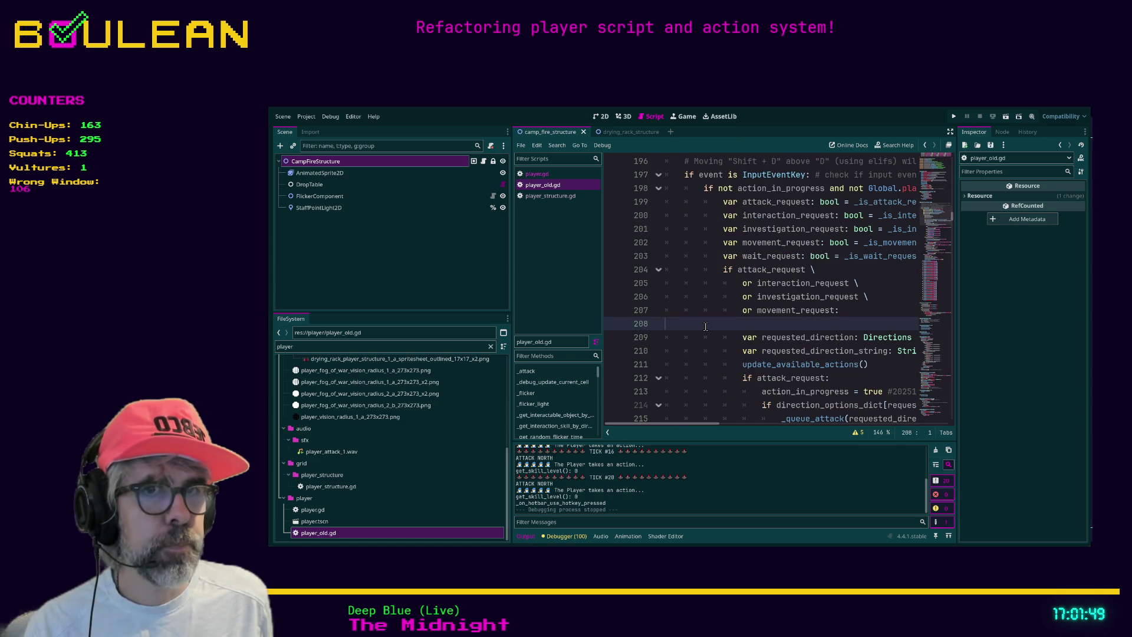
{"action": "scroll", "coordinate": [710, 303], "scroll_direction": "down", "scroll_amount": 1}
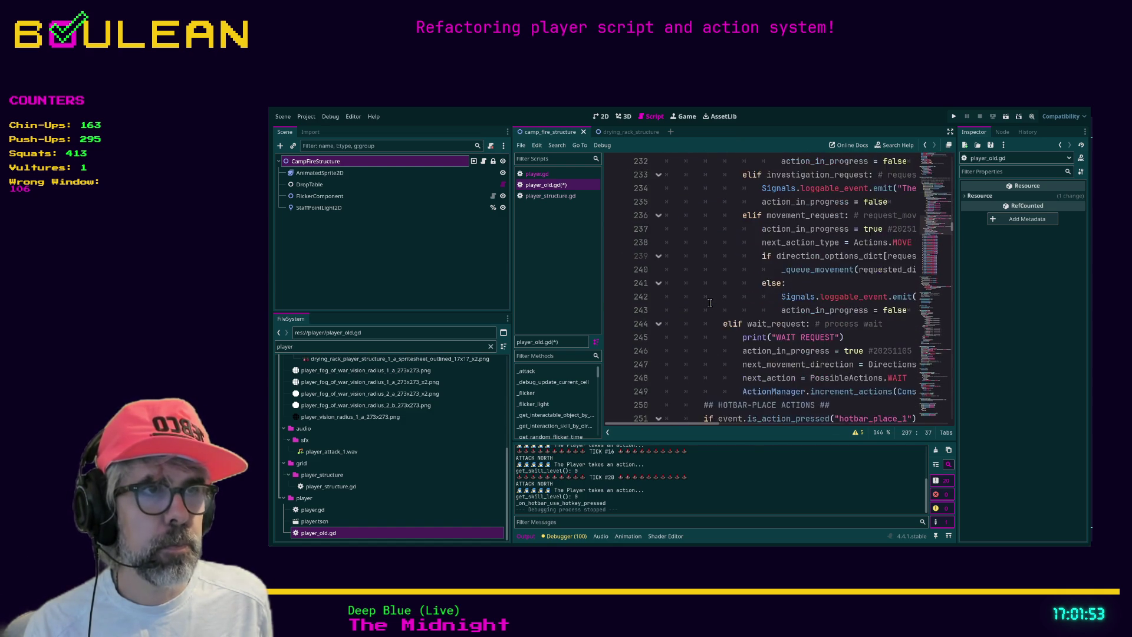
{"action": "scroll", "coordinate": [710, 302], "scroll_direction": "down", "scroll_amount": 1}
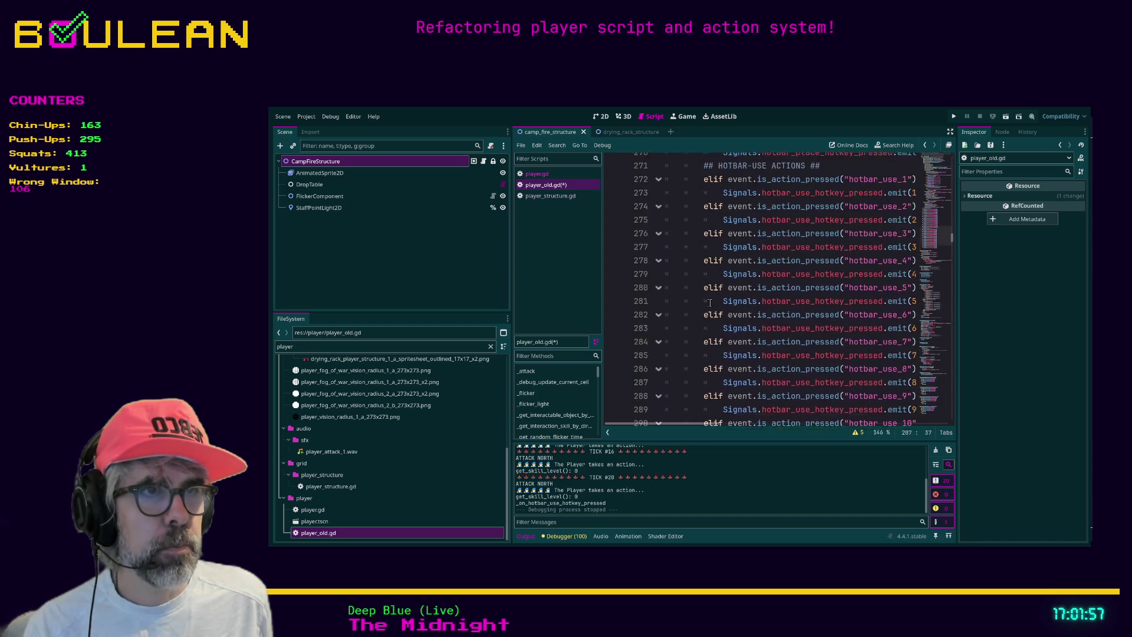
{"action": "scroll", "coordinate": [710, 303], "scroll_direction": "down", "scroll_amount": 3}
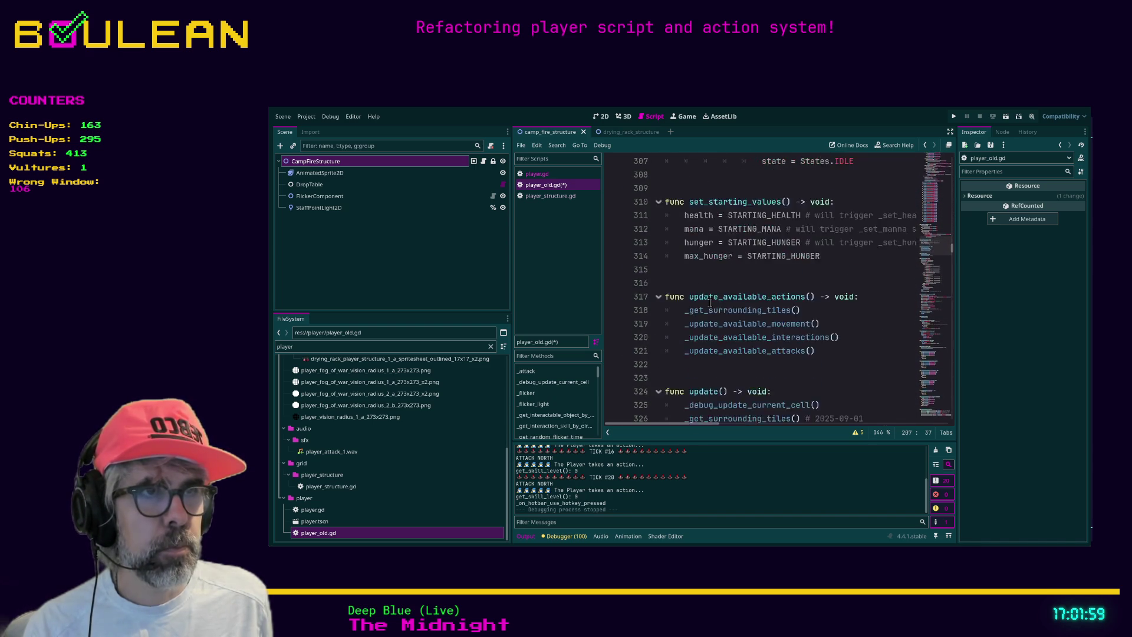
{"action": "scroll", "coordinate": [710, 302], "scroll_direction": "down", "scroll_amount": 2}
{"action": "scroll", "coordinate": [709, 302], "scroll_direction": "down", "scroll_amount": 1}
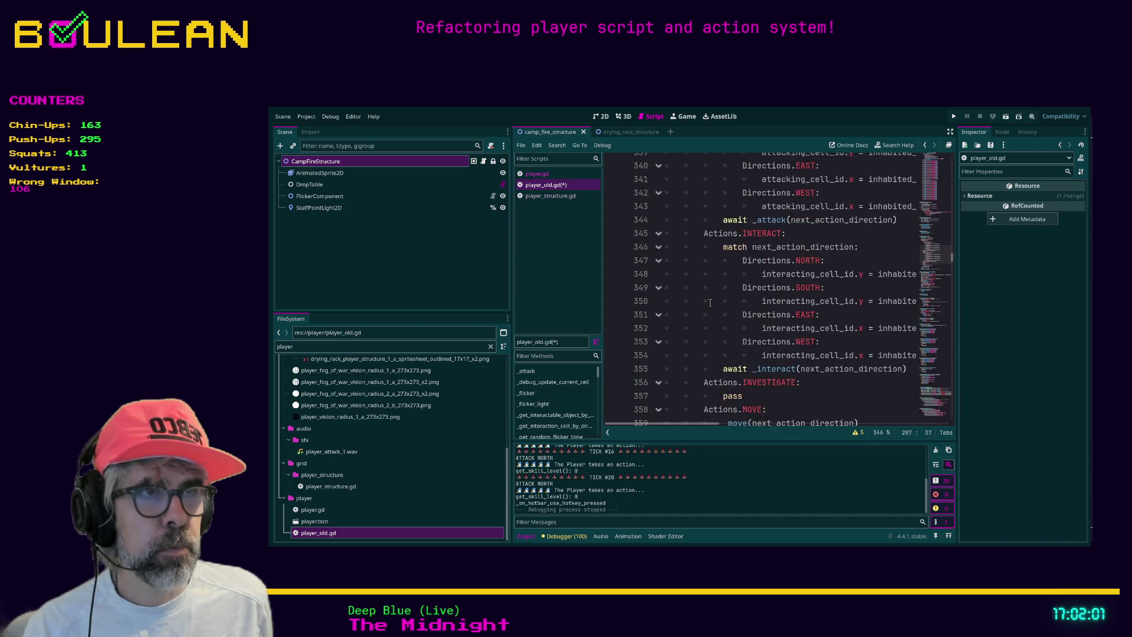
{"action": "scroll", "coordinate": [710, 303], "scroll_direction": "down", "scroll_amount": 3}
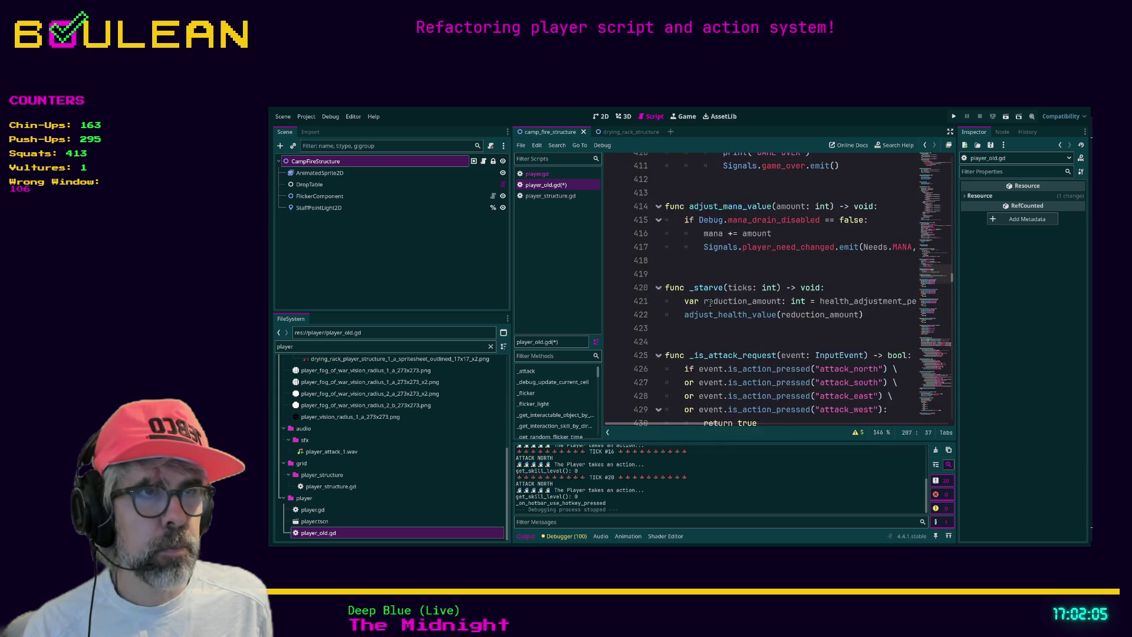
{"action": "key", "text": "ctrl+shift+F11"}
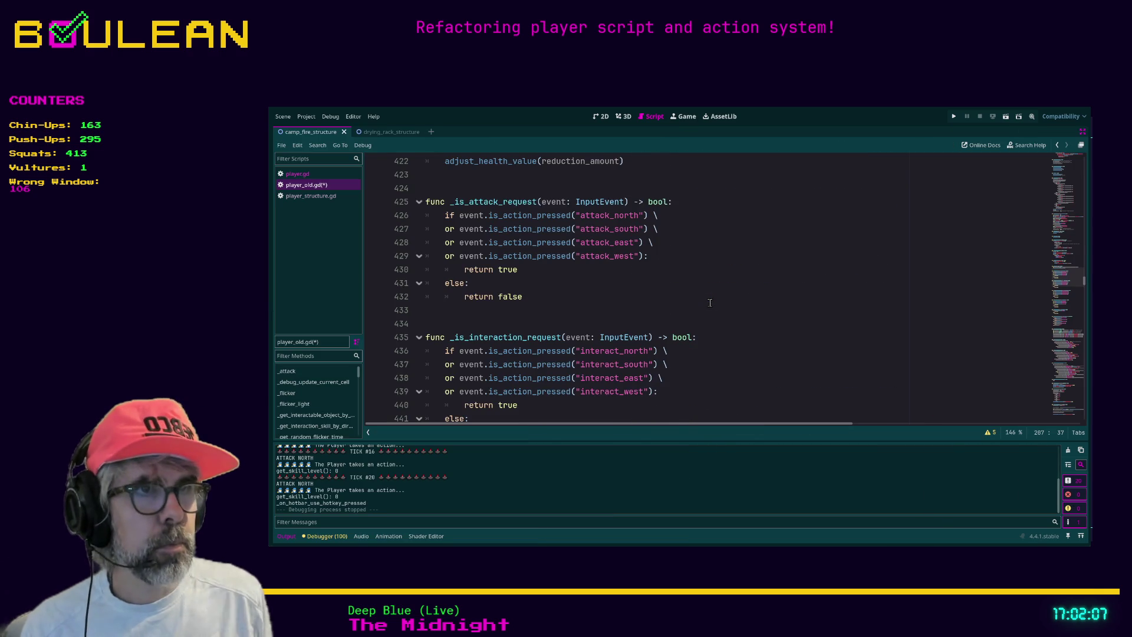
Delete the commented-out interaction_required_skill line at line 521 of player_old.gd
{"action": "scroll", "coordinate": [714, 298], "scroll_direction": "down", "scroll_amount": 11}
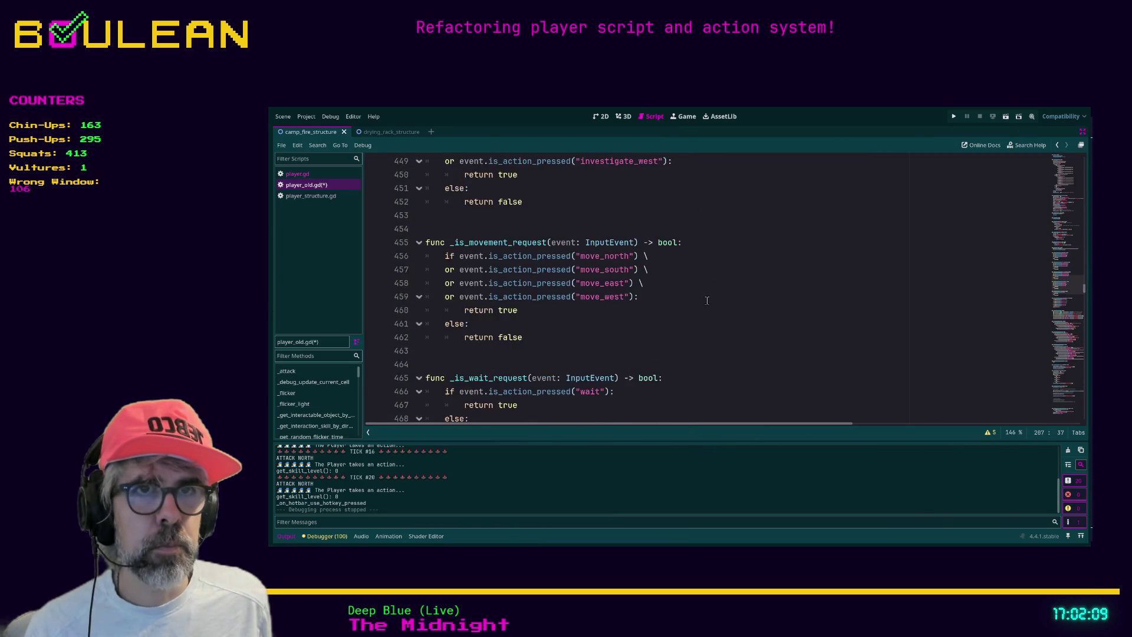
{"action": "scroll", "coordinate": [706, 301], "scroll_direction": "down", "scroll_amount": 3}
{"action": "scroll", "coordinate": [701, 302], "scroll_direction": "down", "scroll_amount": 11}
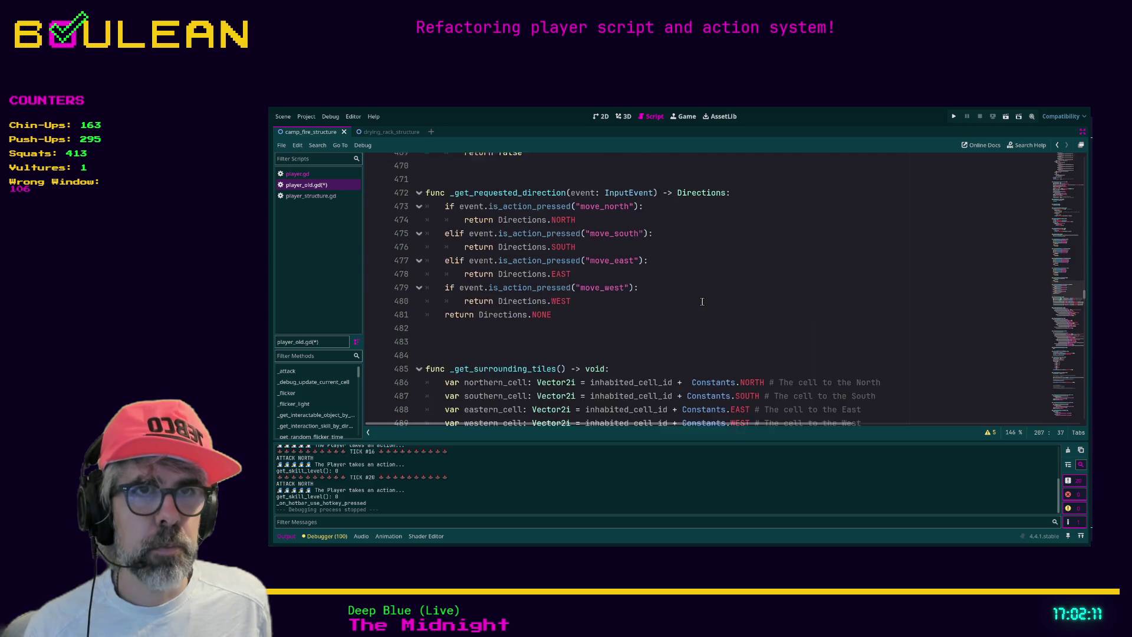
{"action": "scroll", "coordinate": [702, 302], "scroll_direction": "down", "scroll_amount": 7}
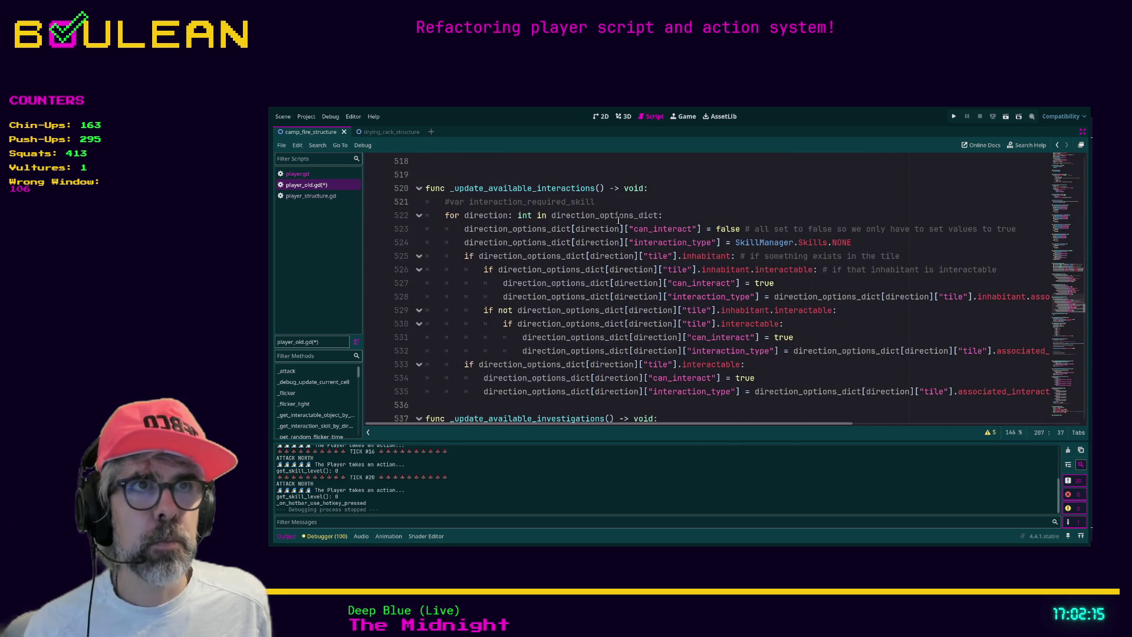
{"action": "left_click", "coordinate": [628, 201]}
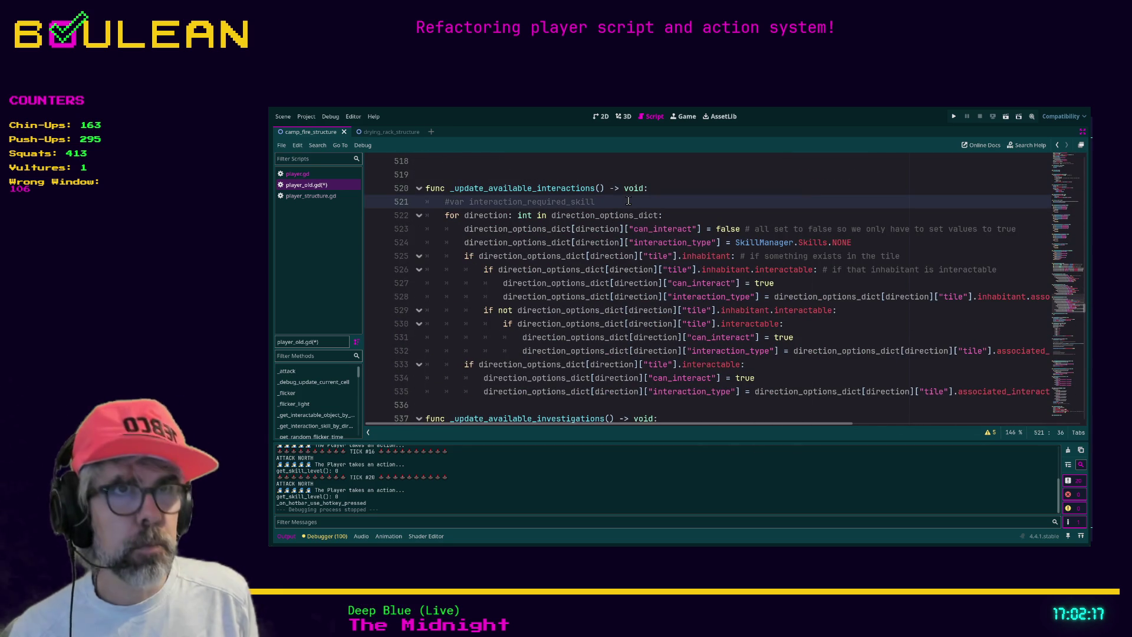
{"action": "key", "text": "shift+Home"}
{"action": "key", "text": "shift+Home"}
{"action": "key", "text": "BackSpace"}
{"action": "key", "text": "BackSpace"}
{"action": "scroll", "coordinate": [646, 231], "scroll_direction": "down", "scroll_amount": 6}
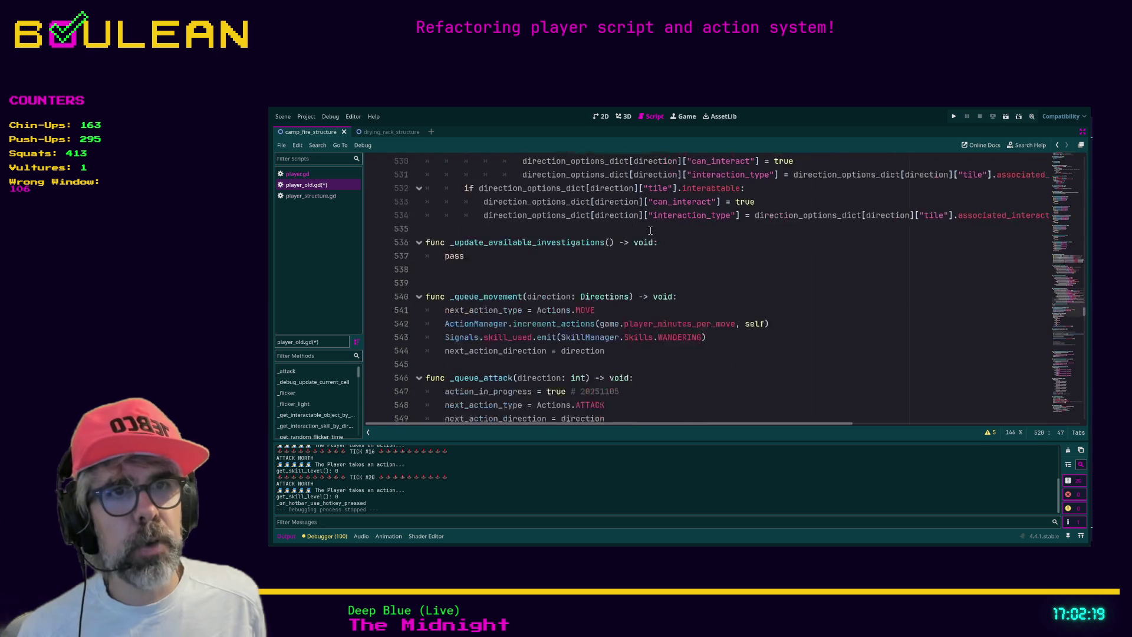
{"action": "scroll", "coordinate": [647, 231], "scroll_direction": "down", "scroll_amount": 6}
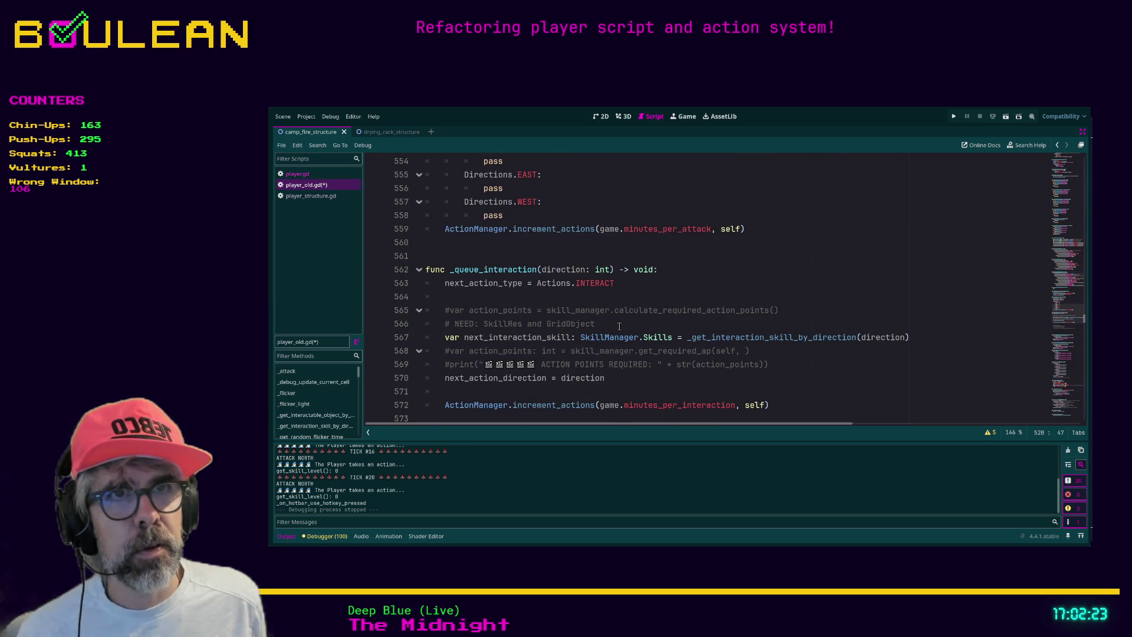
Delete comment lines 565–566, the commented action points lines and the blank line above them
{"action": "left_click", "coordinate": [620, 326]}
{"action": "key", "text": "shift+Home"}
{"action": "key", "text": "shift+Home"}
{"action": "key", "text": "shift+Up"}
{"action": "key", "text": "shift+Up"}
{"action": "key", "text": "BackSpace"}
{"action": "key", "text": "BackSpace"}
{"action": "key", "text": "Down"}
{"action": "key", "text": "Down"}
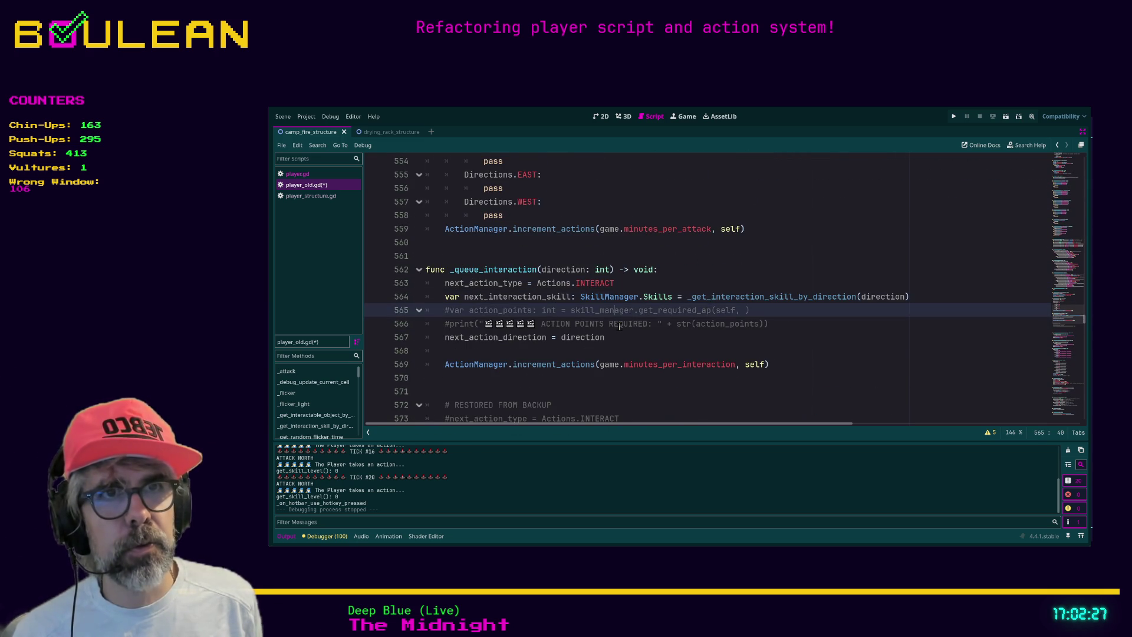
{"action": "key", "text": "Down"}
{"action": "key", "text": "shift+Home"}
{"action": "key", "text": "shift+Home"}
{"action": "key", "text": "shift+Up"}
{"action": "key", "text": "BackSpace"}
{"action": "key", "text": "BackSpace"}
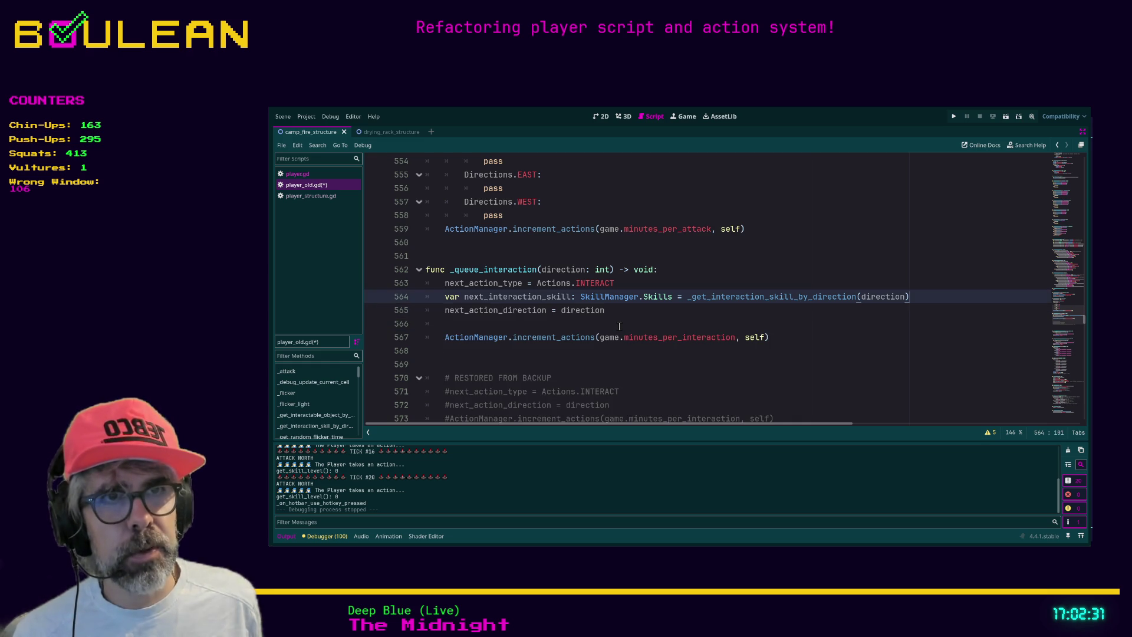
Delete the commented RESTORED FROM BACKUP block, leaving one blank line between functions
{"action": "scroll", "coordinate": [649, 321], "scroll_direction": "down", "scroll_amount": 3}
{"action": "left_click", "coordinate": [796, 297]}
{"action": "left_click_drag", "start_coordinate": [796, 296], "coordinate": [428, 244]}
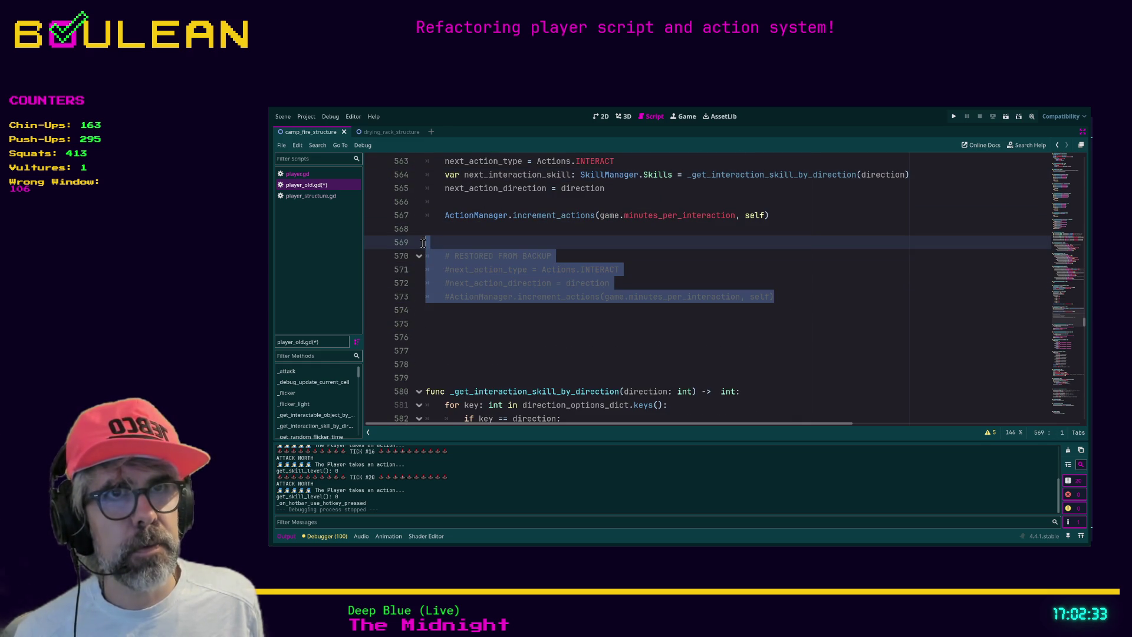
{"action": "key", "text": "BackSpace"}
{"action": "key", "text": "BackSpace"}
{"action": "key", "text": "Delete"}
{"action": "key", "text": "Delete"}
{"action": "key", "text": "Delete"}
{"action": "key", "text": "Delete"}
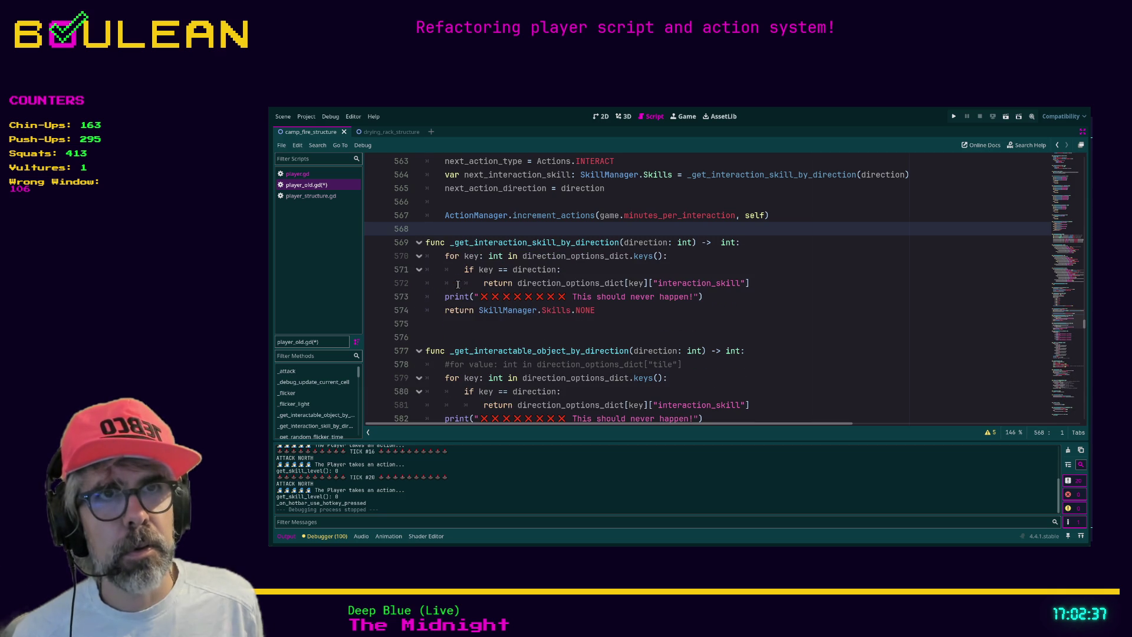
{"action": "key", "text": "Return"}
Delete the commented tile loop line and the commented moved.emit TODO line
{"action": "left_click", "coordinate": [697, 379]}
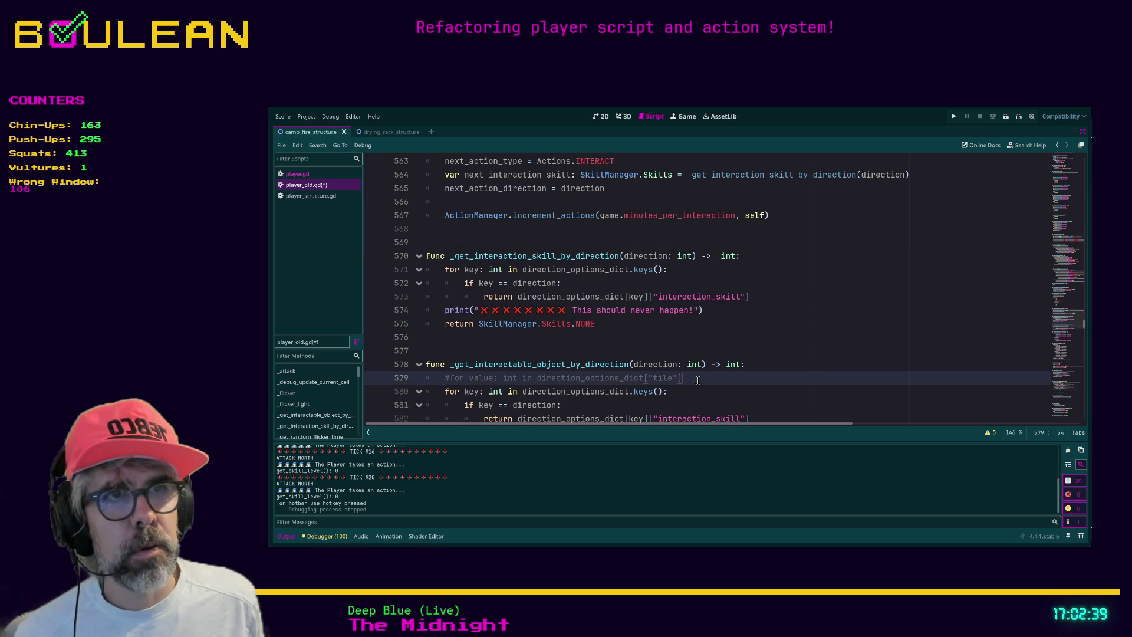
{"action": "key", "text": "shift+Home"}
{"action": "key", "text": "shift+Home"}
{"action": "key", "text": "BackSpace"}
{"action": "key", "text": "BackSpace"}
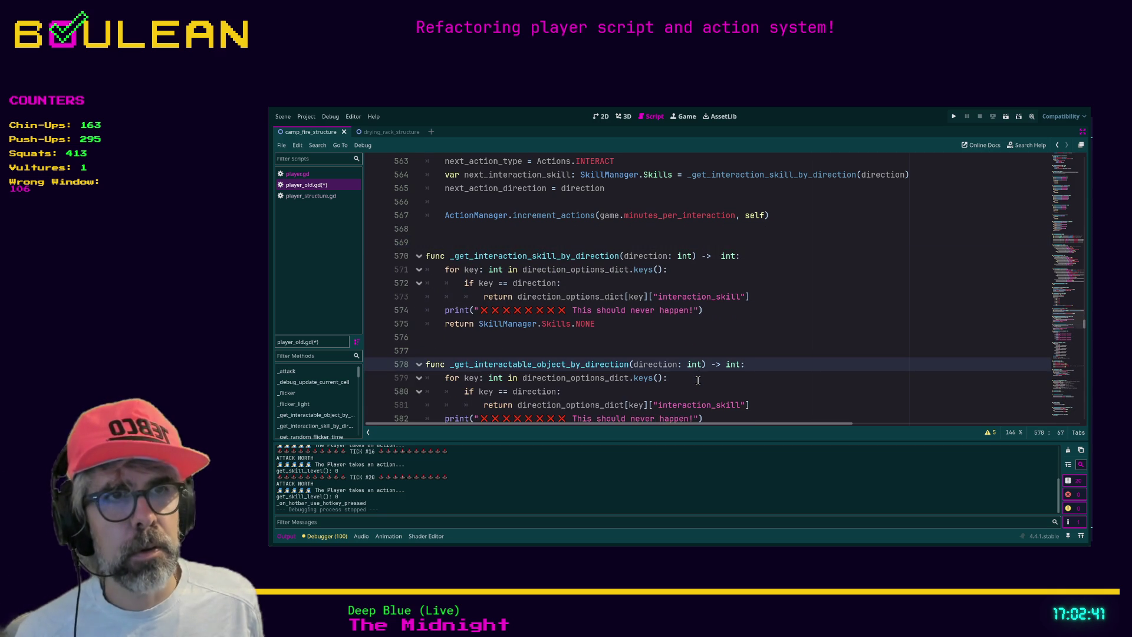
{"action": "scroll", "coordinate": [688, 374], "scroll_direction": "down", "scroll_amount": 4}
{"action": "scroll", "coordinate": [688, 374], "scroll_direction": "down", "scroll_amount": 10}
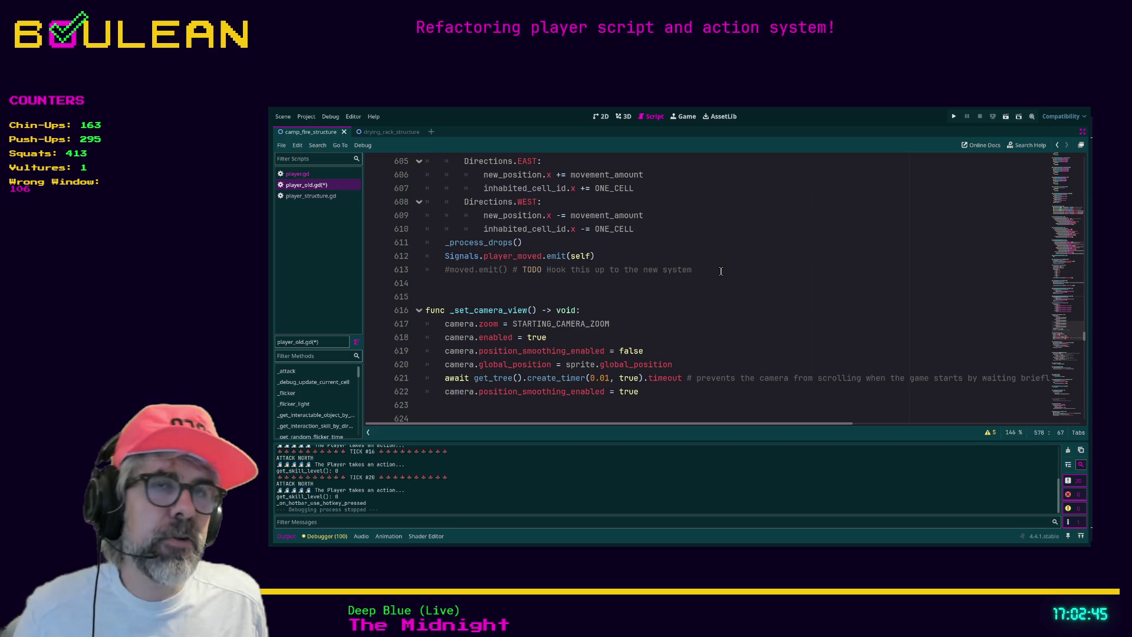
{"action": "left_click", "coordinate": [718, 270]}
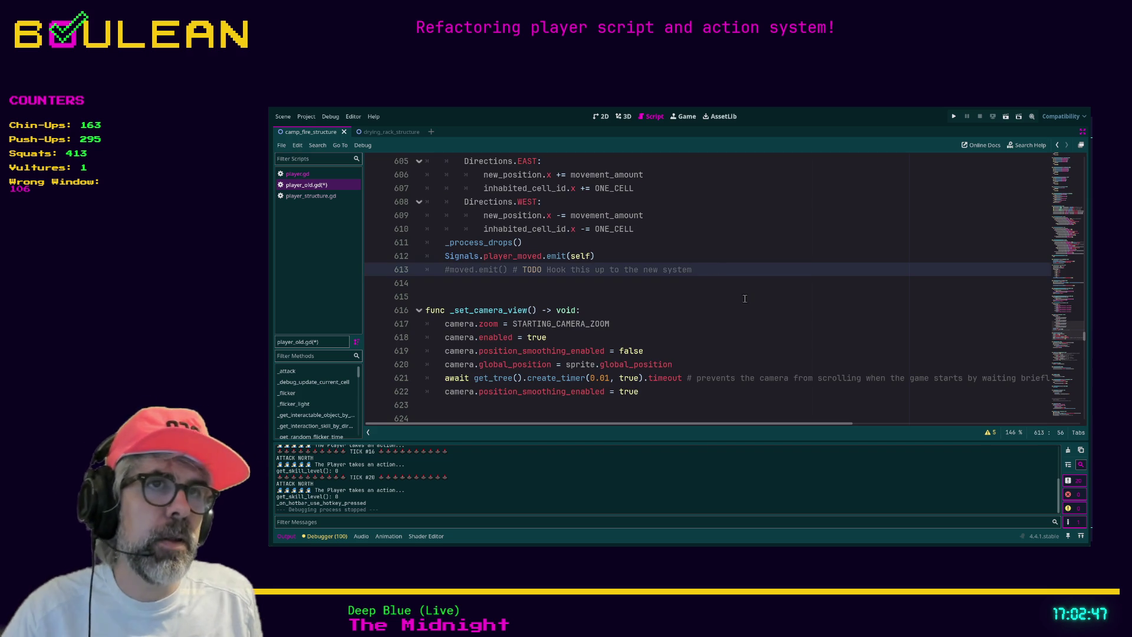
{"action": "key", "text": "shift+Home"}
{"action": "key", "text": "shift+Home"}
{"action": "key", "text": "BackSpace"}
{"action": "key", "text": "BackSpace"}
Delete the commented-out _reduce_health block below the _flicker function
{"action": "scroll", "coordinate": [745, 299], "scroll_direction": "down", "scroll_amount": 13}
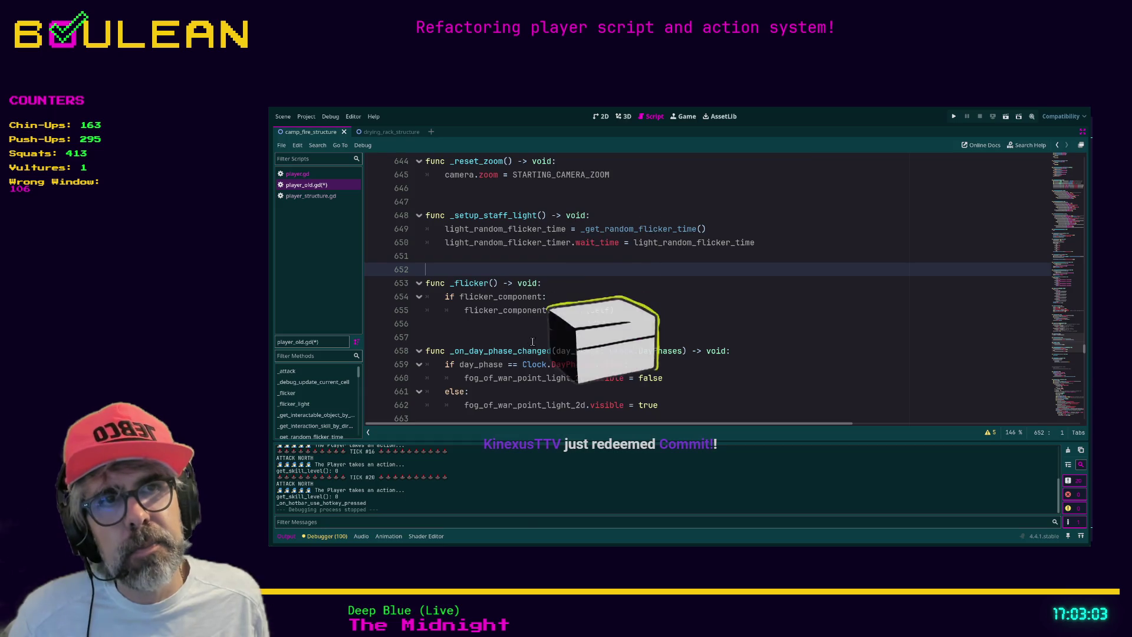
{"action": "left_click", "coordinate": [534, 339]}
{"action": "scroll", "coordinate": [534, 339], "scroll_direction": "down", "scroll_amount": 3}
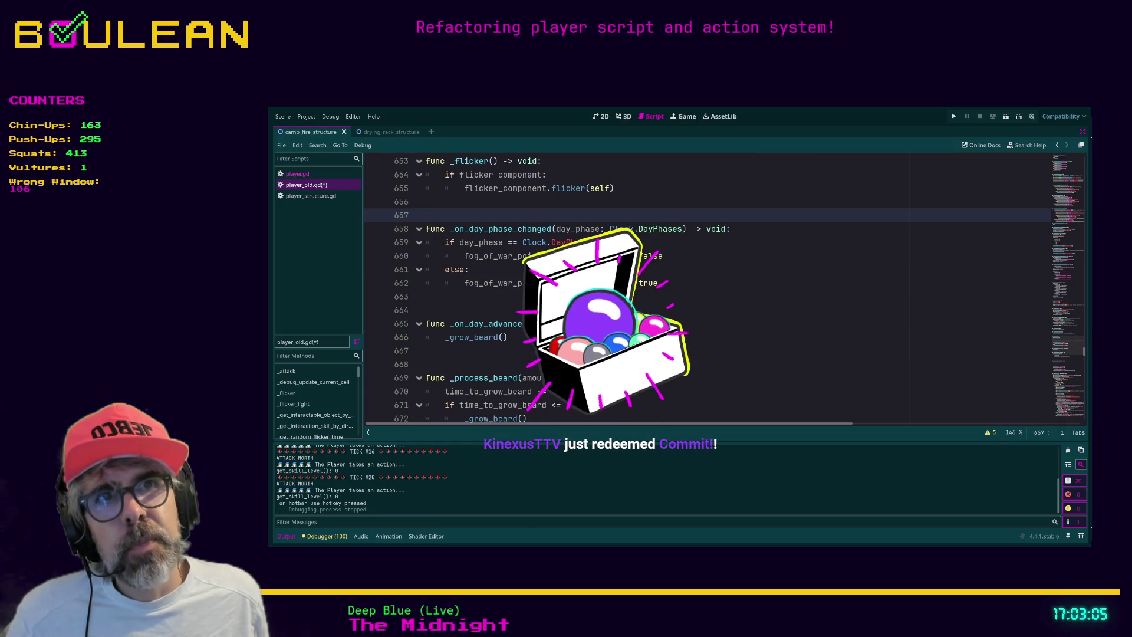
{"action": "left_click", "coordinate": [492, 310]}
{"action": "key", "text": "Up"}
{"action": "scroll", "coordinate": [491, 310], "scroll_direction": "down", "scroll_amount": 1}
{"action": "key", "text": "Down"}
{"action": "key", "text": "Down"}
{"action": "key", "text": "Down"}
{"action": "key", "text": "Up"}
{"action": "scroll", "coordinate": [491, 314], "scroll_direction": "down", "scroll_amount": 5}
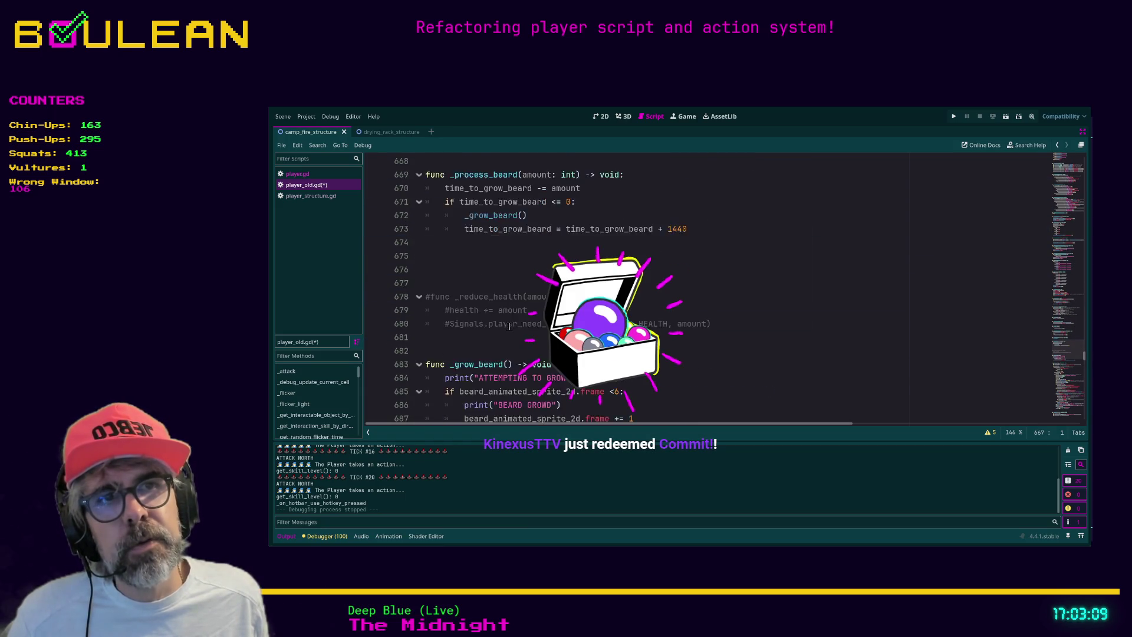
{"action": "mouse_move", "coordinate": [726, 283]}
{"action": "left_mouse_down"}
{"action": "mouse_move", "coordinate": [648, 282]}
{"action": "mouse_move", "coordinate": [427, 215]}
{"action": "left_mouse_up"}
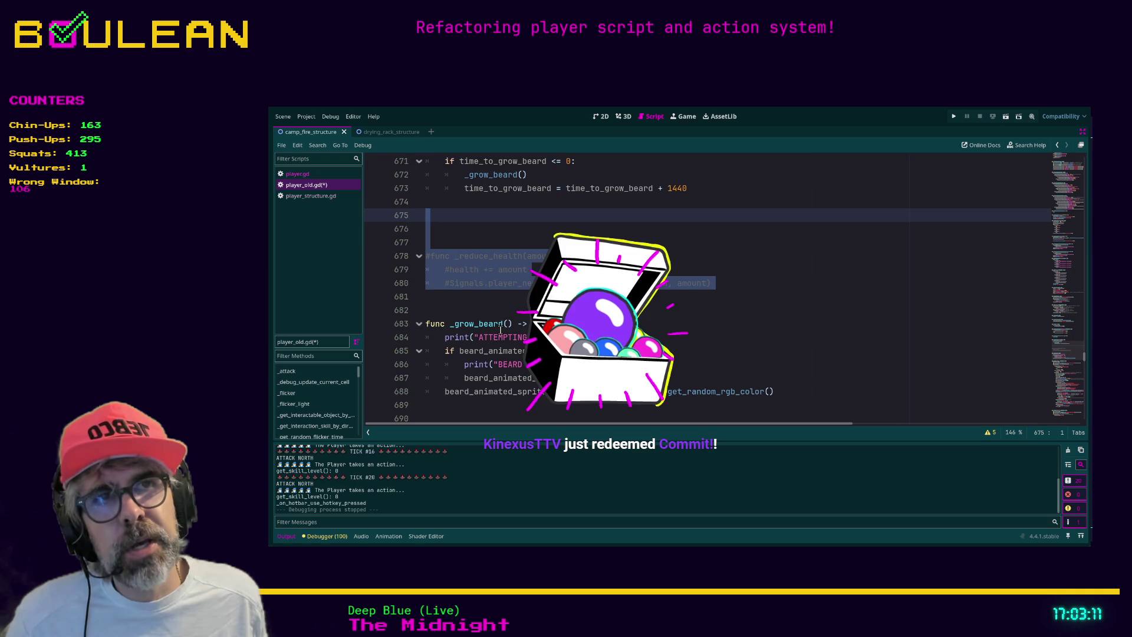
{"action": "key", "text": "BackSpace"}
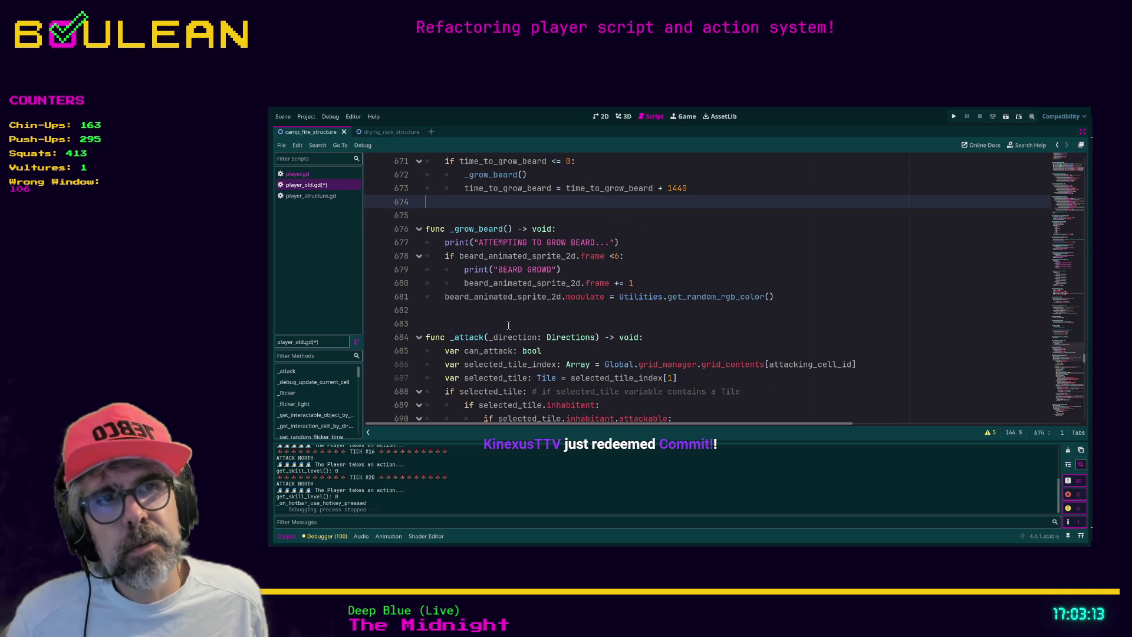
Remove the stray empty lines at the end of _attack and in the success branch
{"action": "scroll", "coordinate": [513, 321], "scroll_direction": "down", "scroll_amount": 2}
{"action": "scroll", "coordinate": [521, 317], "scroll_direction": "down", "scroll_amount": 15}
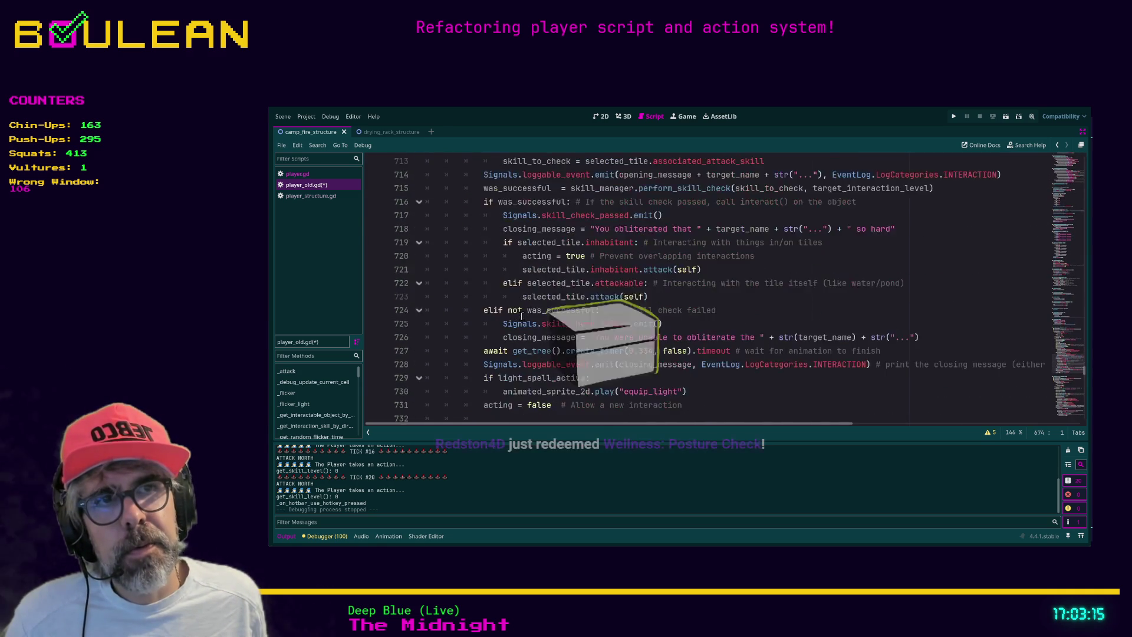
{"action": "left_click", "coordinate": [481, 300]}
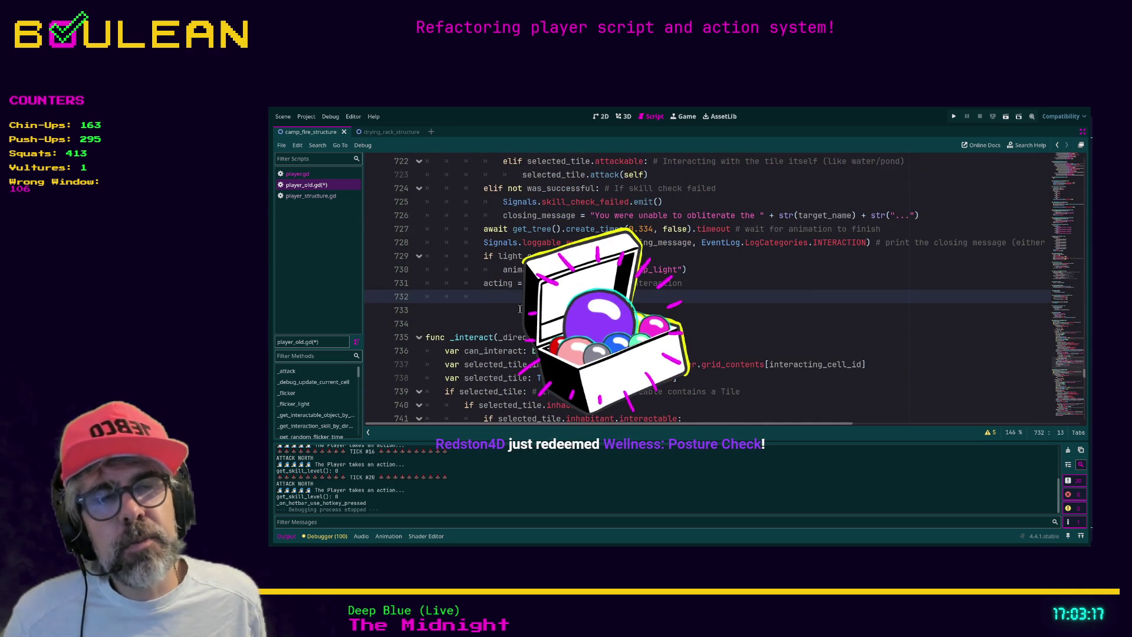
{"action": "key", "text": "BackSpace"}
{"action": "key", "text": "BackSpace"}
{"action": "key", "text": "BackSpace"}
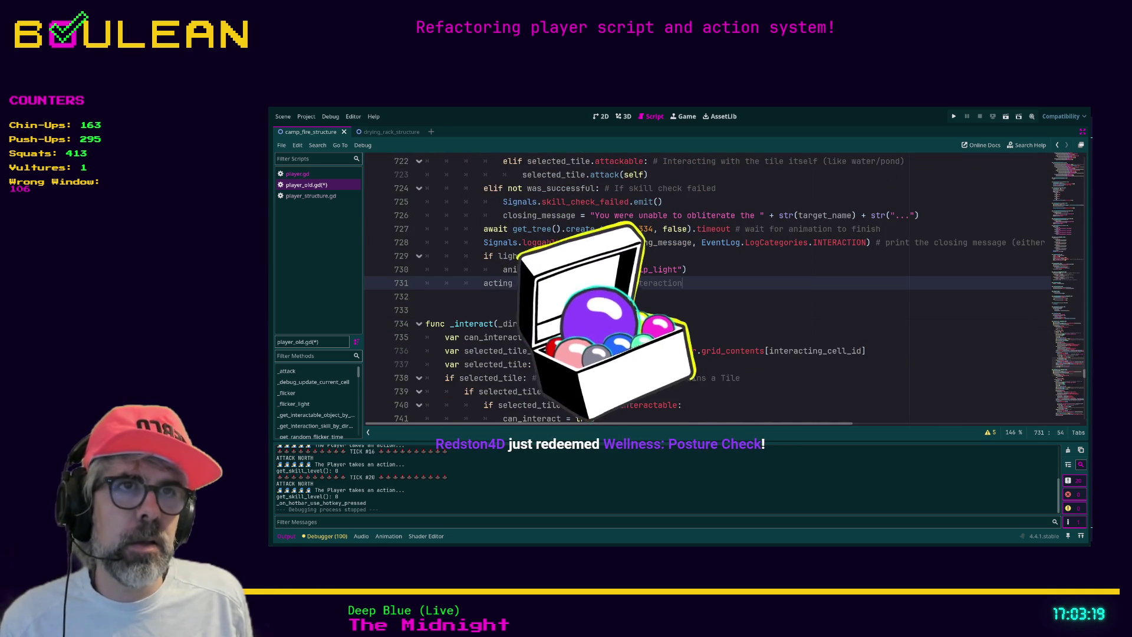
{"action": "scroll", "coordinate": [521, 309], "scroll_direction": "down", "scroll_amount": 6}
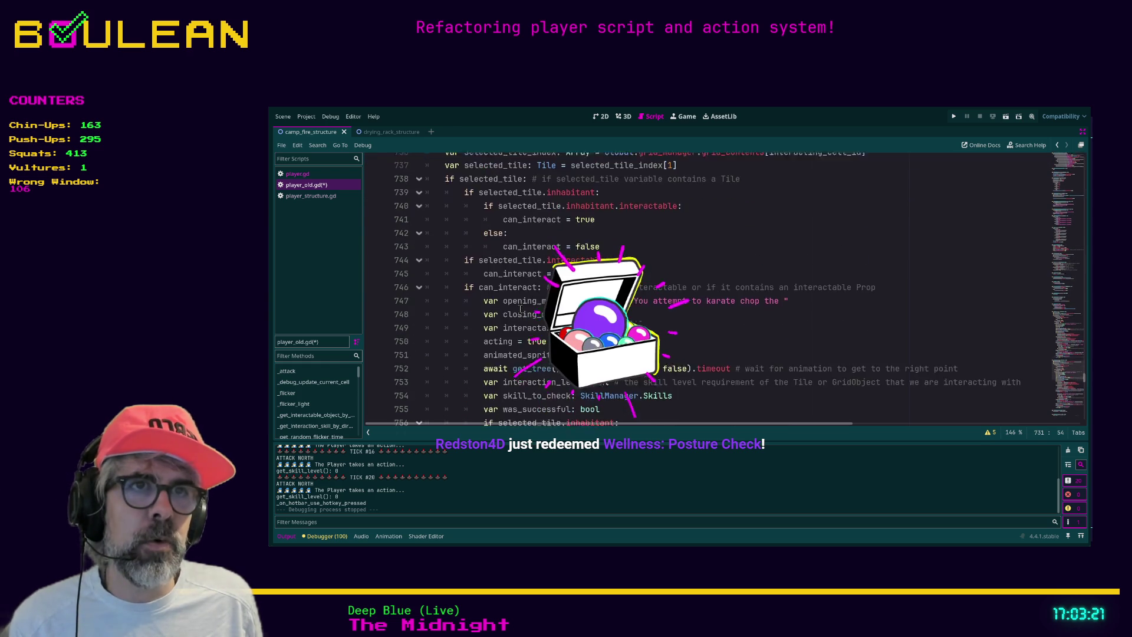
{"action": "scroll", "coordinate": [519, 309], "scroll_direction": "down", "scroll_amount": 5}
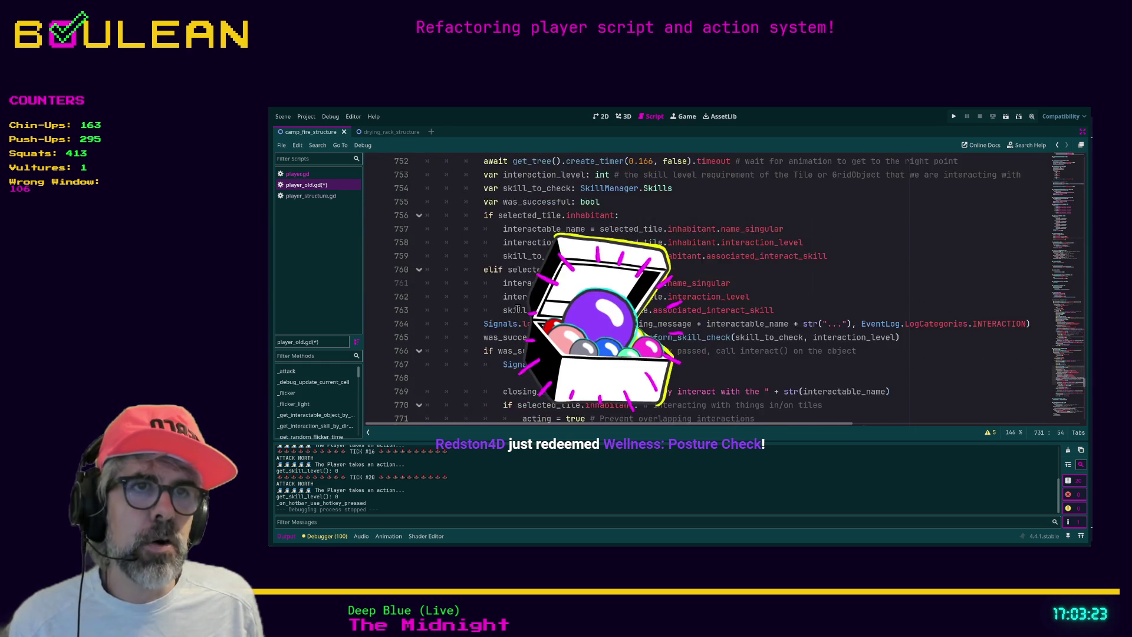
{"action": "left_click", "coordinate": [503, 338]}
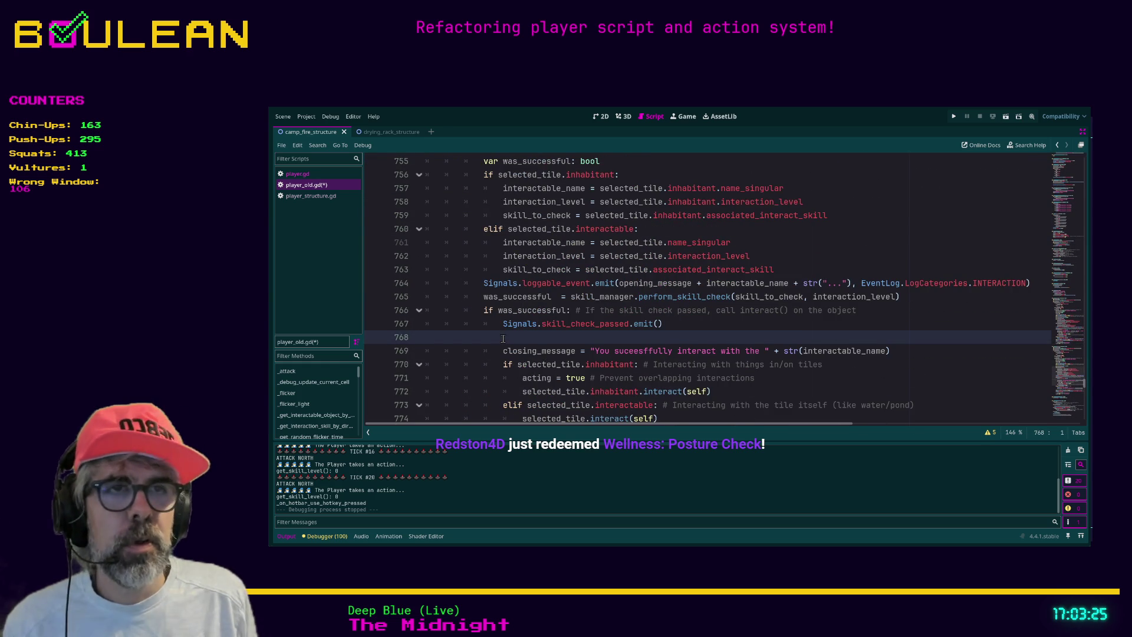
{"action": "key", "text": "BackSpace"}
Delete the commented mana drain and _reduce_hunger lines from _on_time_advanced
{"action": "scroll", "coordinate": [507, 338], "scroll_direction": "down", "scroll_amount": 5}
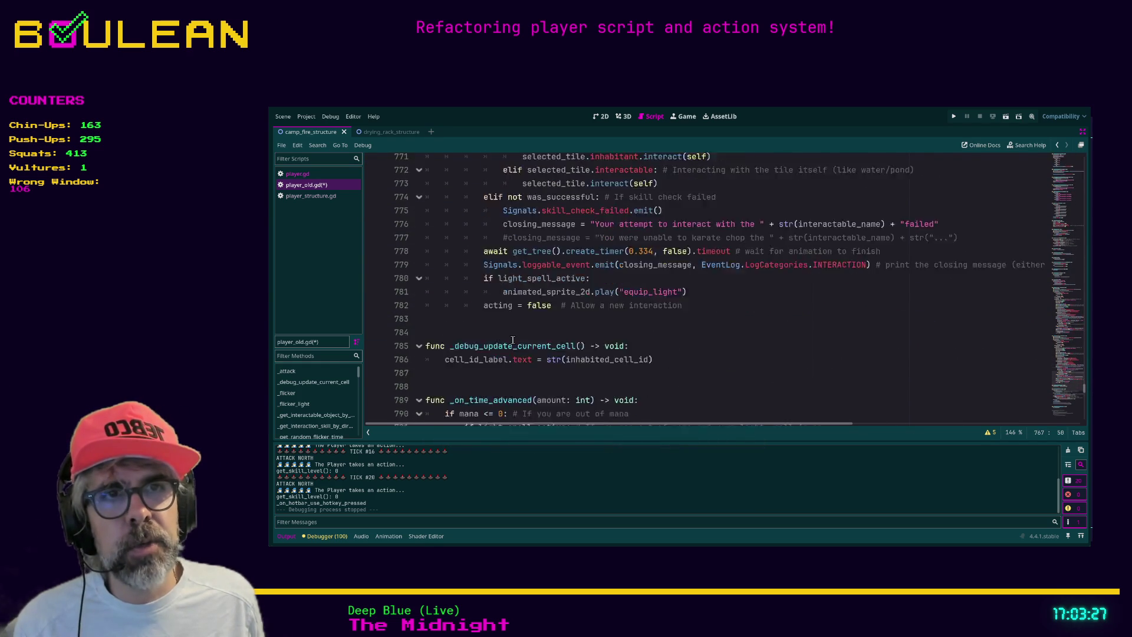
{"action": "scroll", "coordinate": [512, 340], "scroll_direction": "down", "scroll_amount": 3}
{"action": "left_click", "coordinate": [572, 362]}
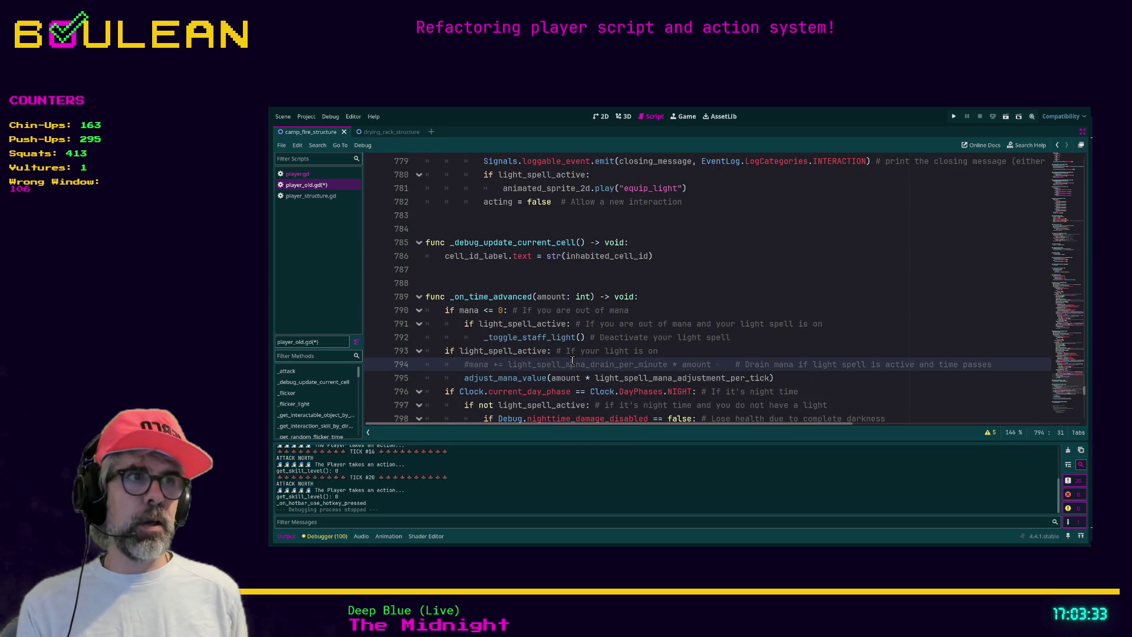
{"action": "triple_click", "coordinate": [572, 364]}
{"action": "key", "text": "BackSpace"}
{"action": "key", "text": "BackSpace"}
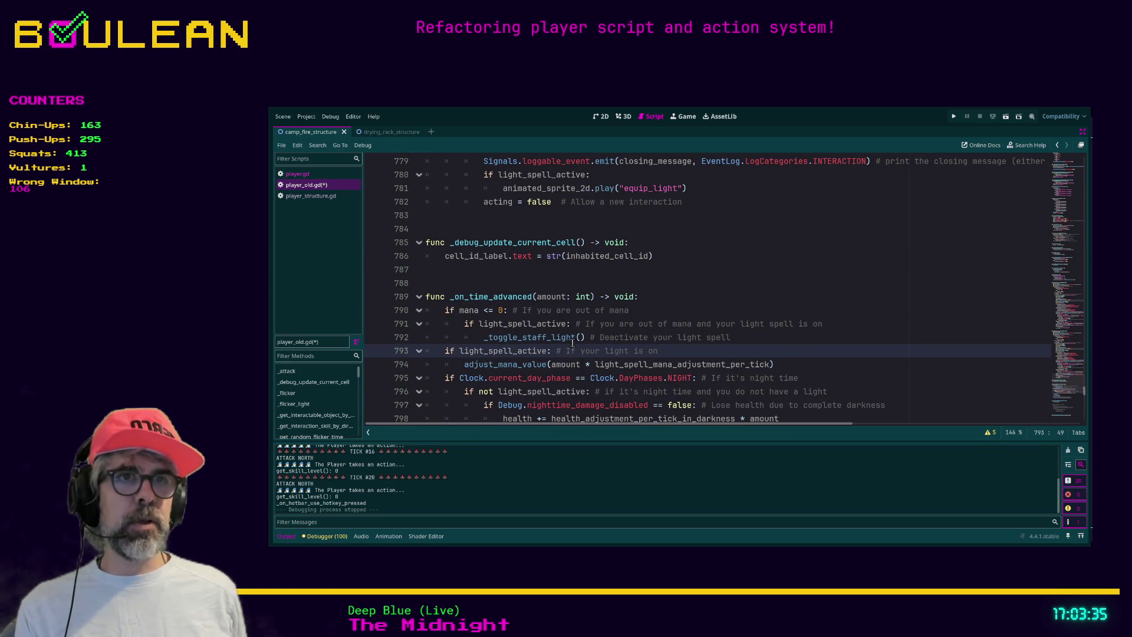
{"action": "scroll", "coordinate": [710, 312], "scroll_direction": "down", "scroll_amount": 4}
{"action": "left_click", "coordinate": [712, 311]}
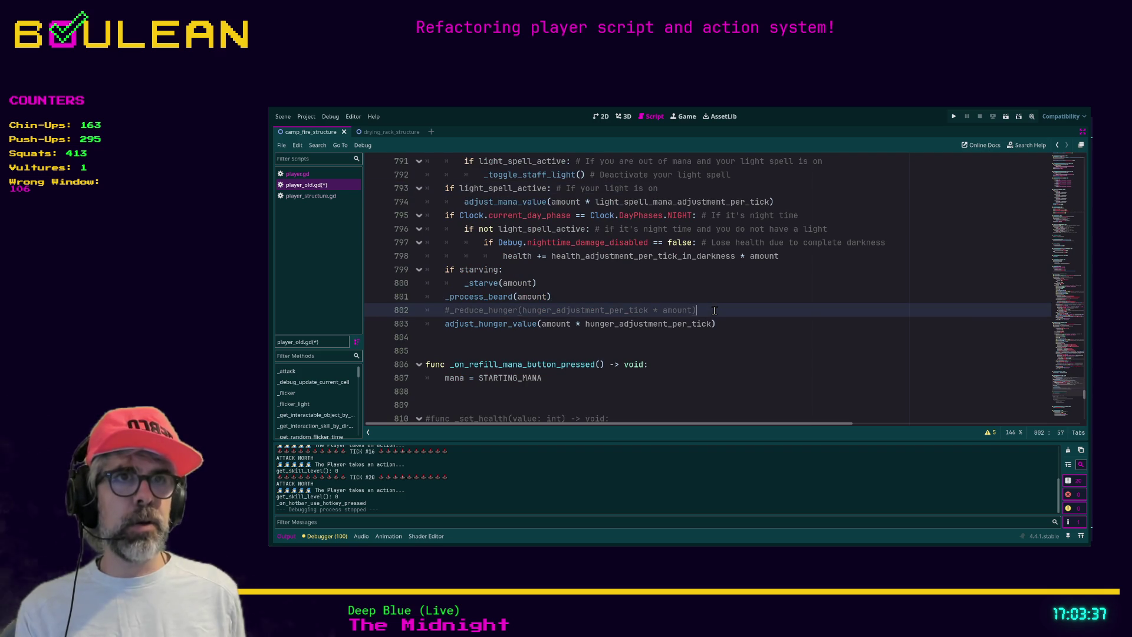
{"action": "triple_click", "coordinate": [714, 310]}
{"action": "key", "text": "BackSpace"}
{"action": "key", "text": "BackSpace"}
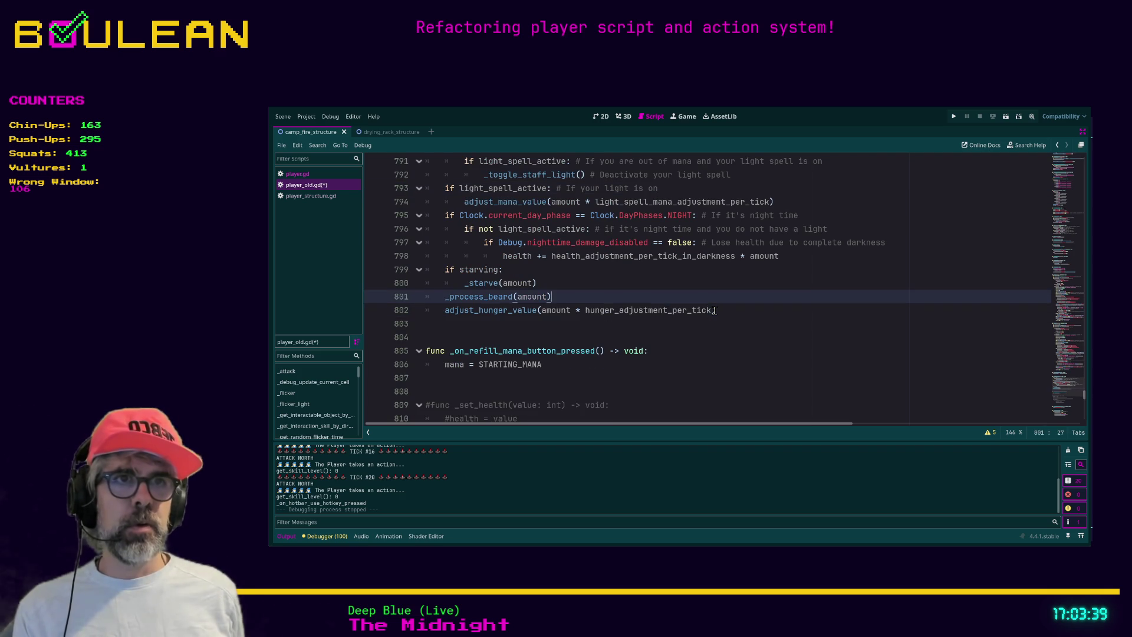
{"action": "scroll", "coordinate": [666, 313], "scroll_direction": "down", "scroll_amount": 2}
{"action": "scroll", "coordinate": [666, 313], "scroll_direction": "down", "scroll_amount": 3}
Delete the commented-out _set_health block and its leftover blank lines
{"action": "left_click_drag", "start_coordinate": [650, 324], "coordinate": [427, 187]}
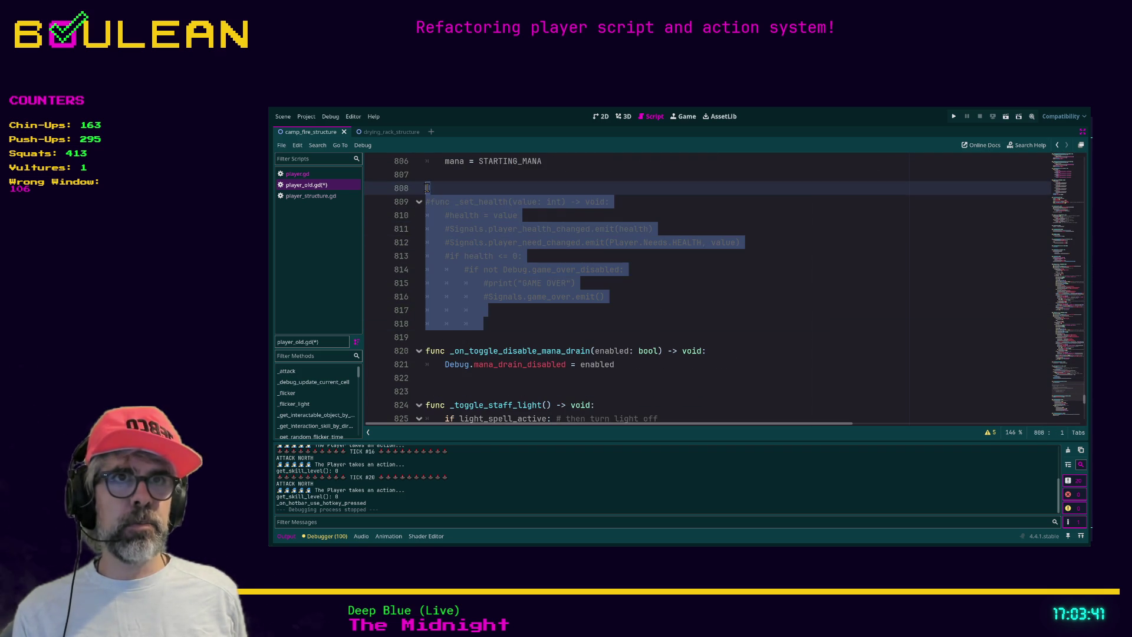
{"action": "key", "text": "BackSpace"}
{"action": "key", "text": "Delete"}
{"action": "key", "text": "BackSpace"}
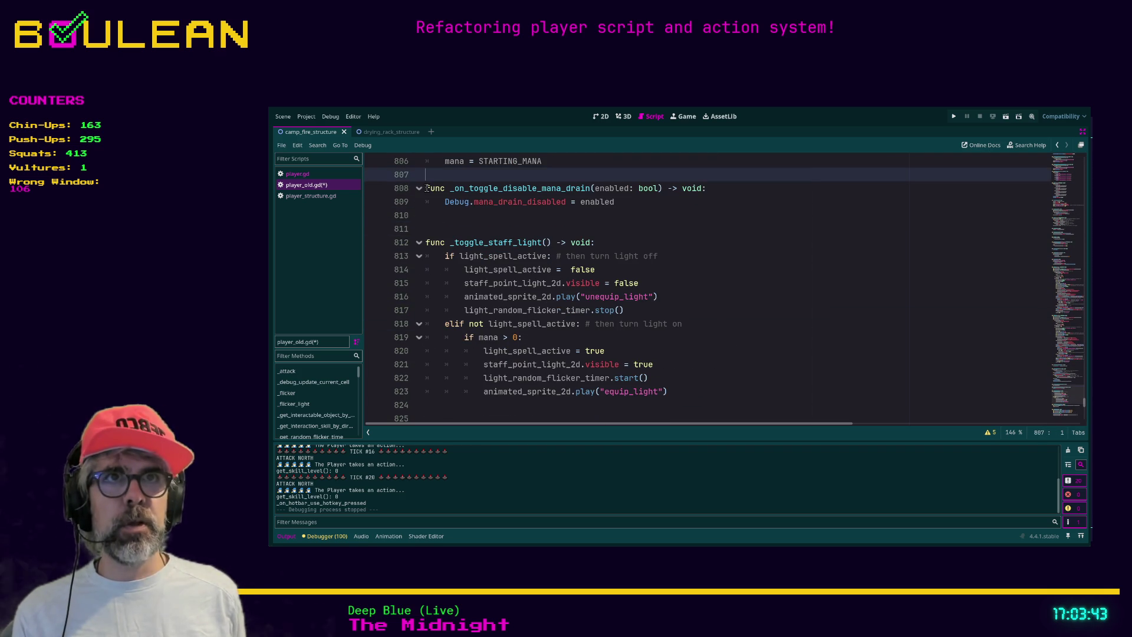
{"action": "scroll", "coordinate": [447, 251], "scroll_direction": "down", "scroll_amount": 11}
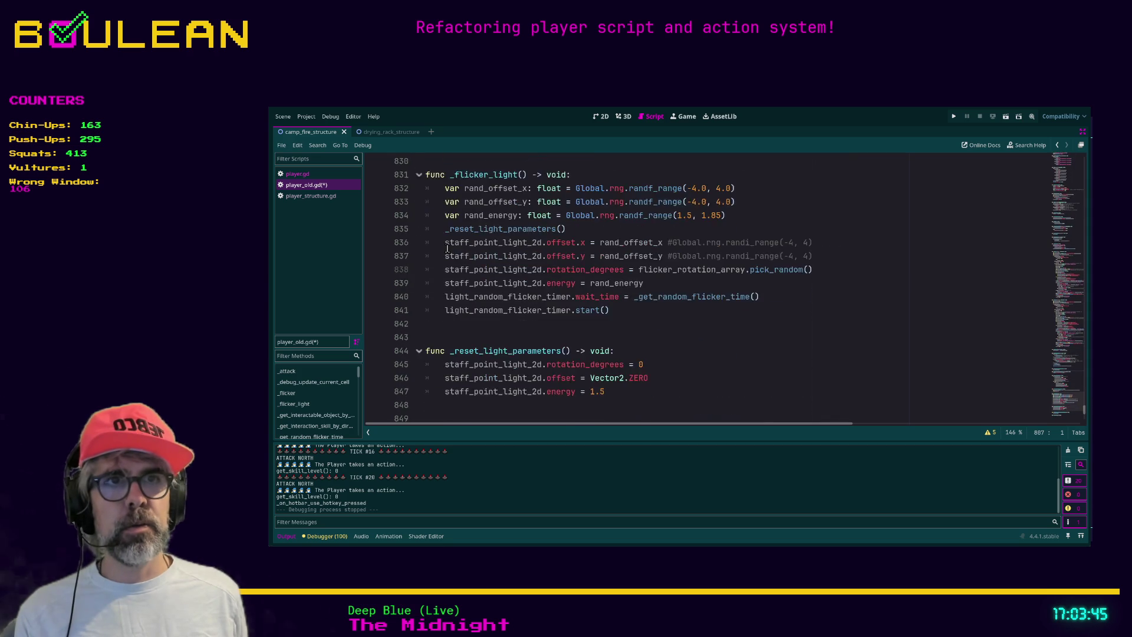
{"action": "scroll", "coordinate": [447, 250], "scroll_direction": "down", "scroll_amount": 3}
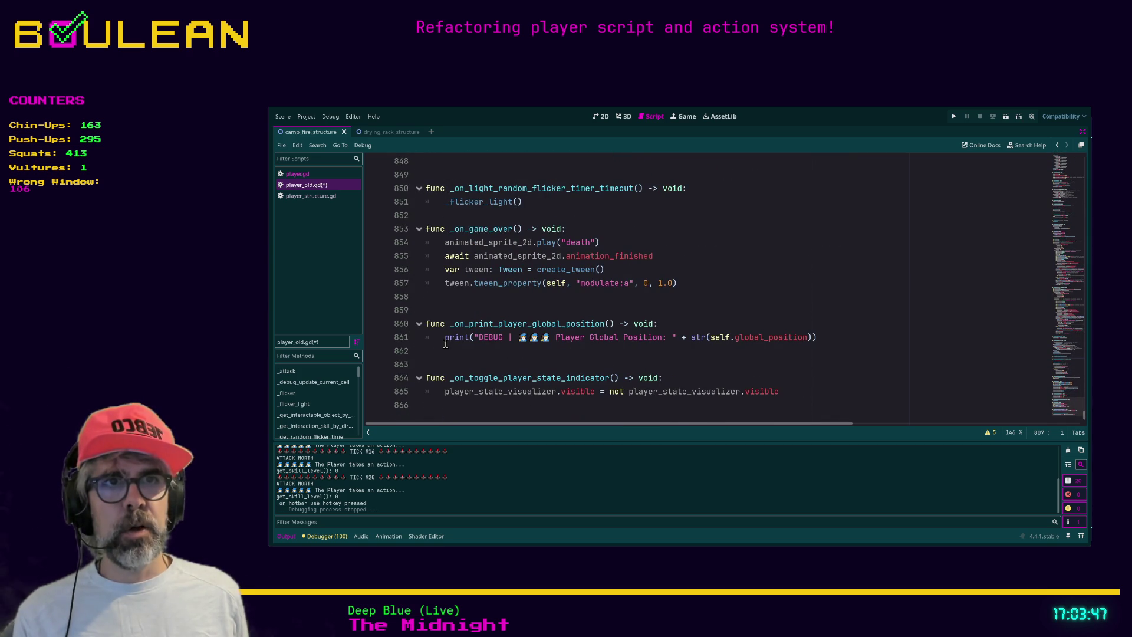
{"action": "left_click", "coordinate": [561, 350]}
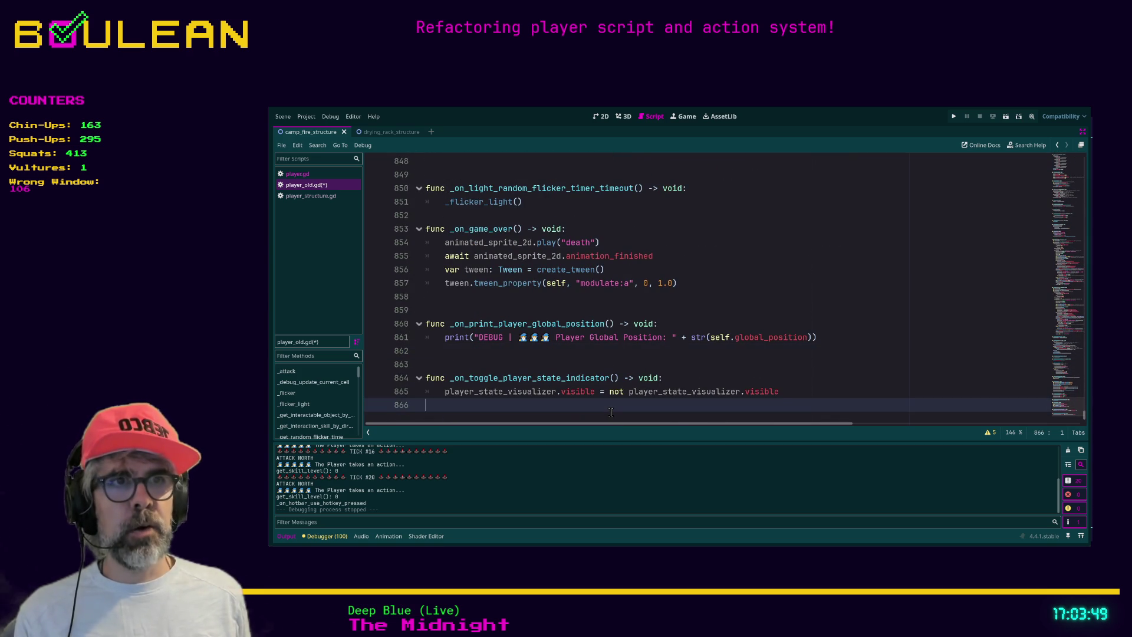
Select all of player_old.gd, comment it out with Ctrl+K, and save
{"action": "key", "text": "ctrl+End"}
{"action": "key", "text": "ctrl+shift+Home"}
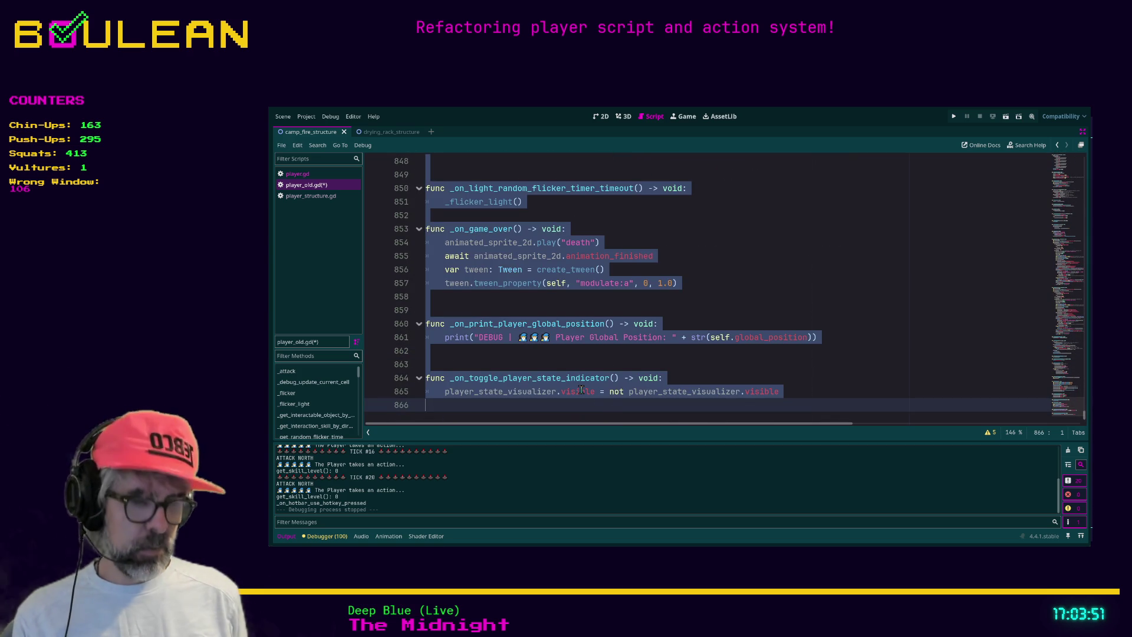
{"action": "key", "text": "ctrl+k"}
{"action": "key", "text": "ctrl+s"}
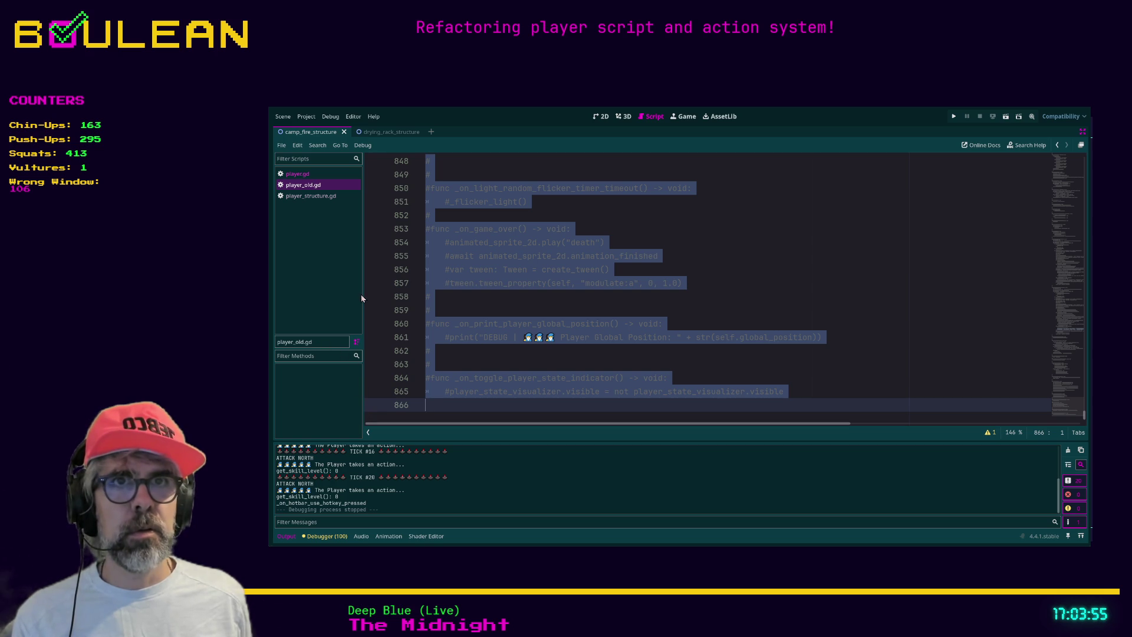
Exit distraction-free mode, open player.gd, and place the caret on empty line 9 below States
{"action": "key", "text": "ctrl+shift+F11"}
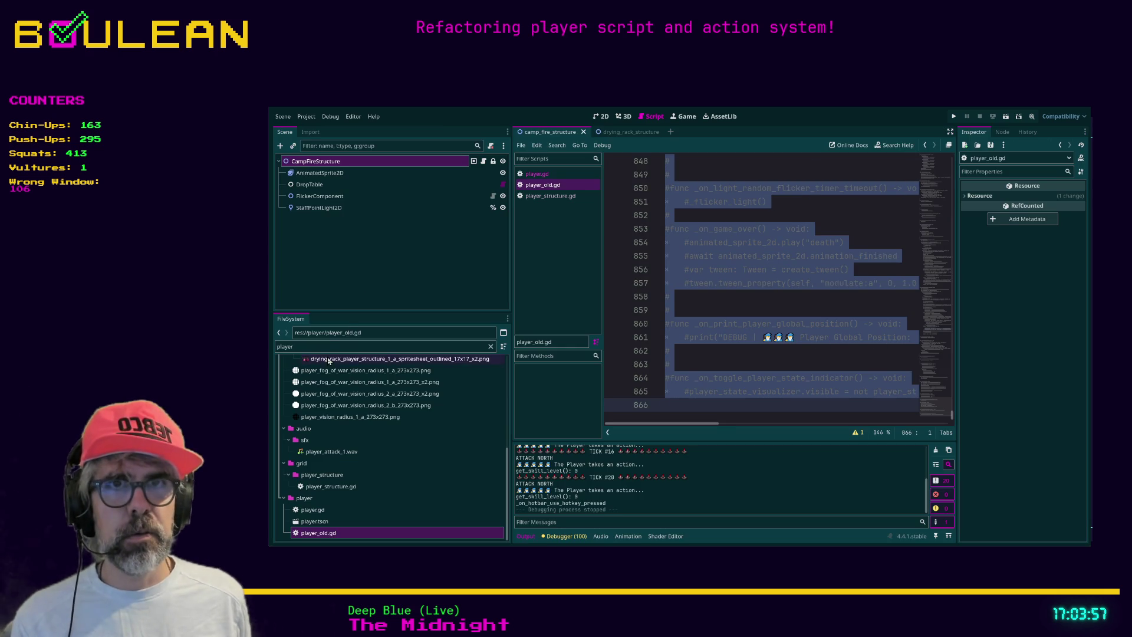
{"action": "double_click", "coordinate": [319, 510]}
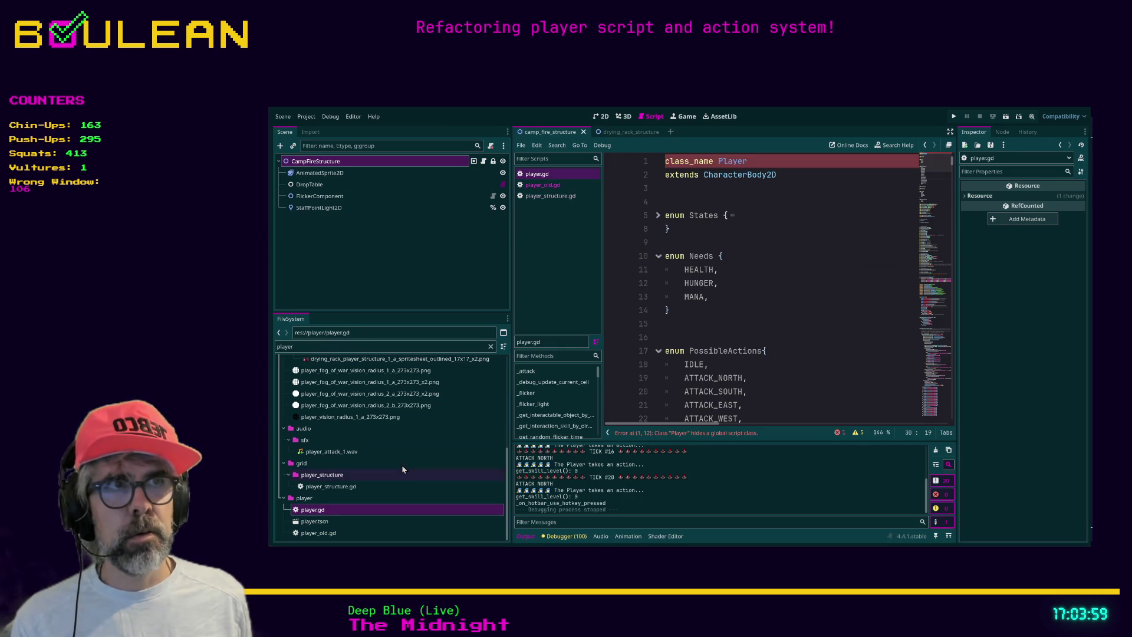
{"action": "left_click", "coordinate": [764, 240]}
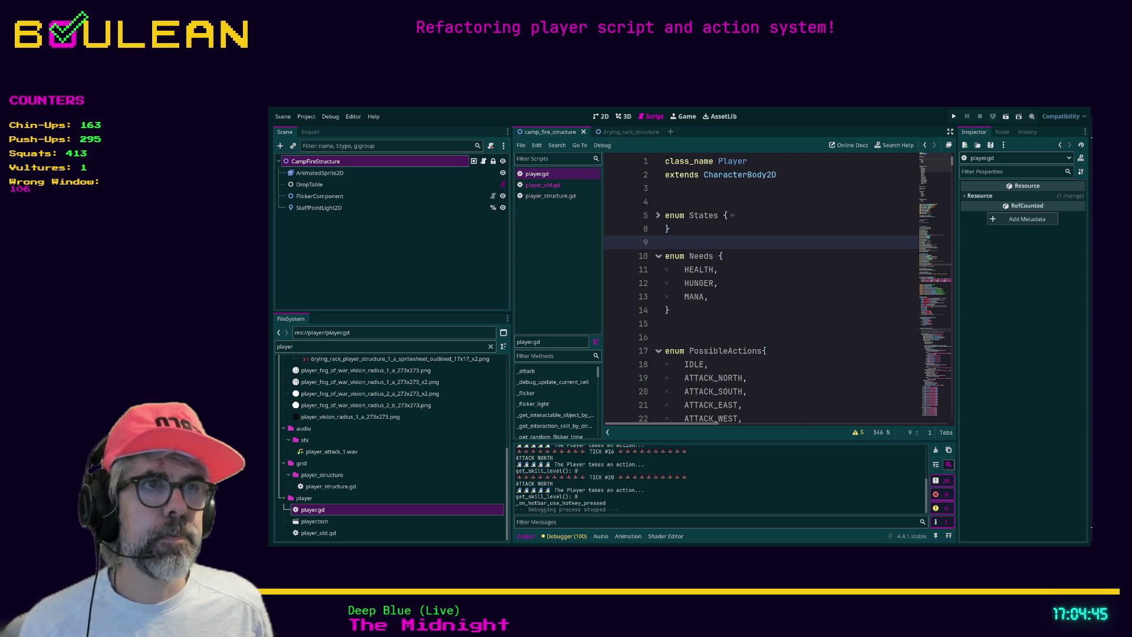
Place the caret after MANA on line 13, then switch to the Brave new tab page
{"action": "left_click", "coordinate": [775, 295]}
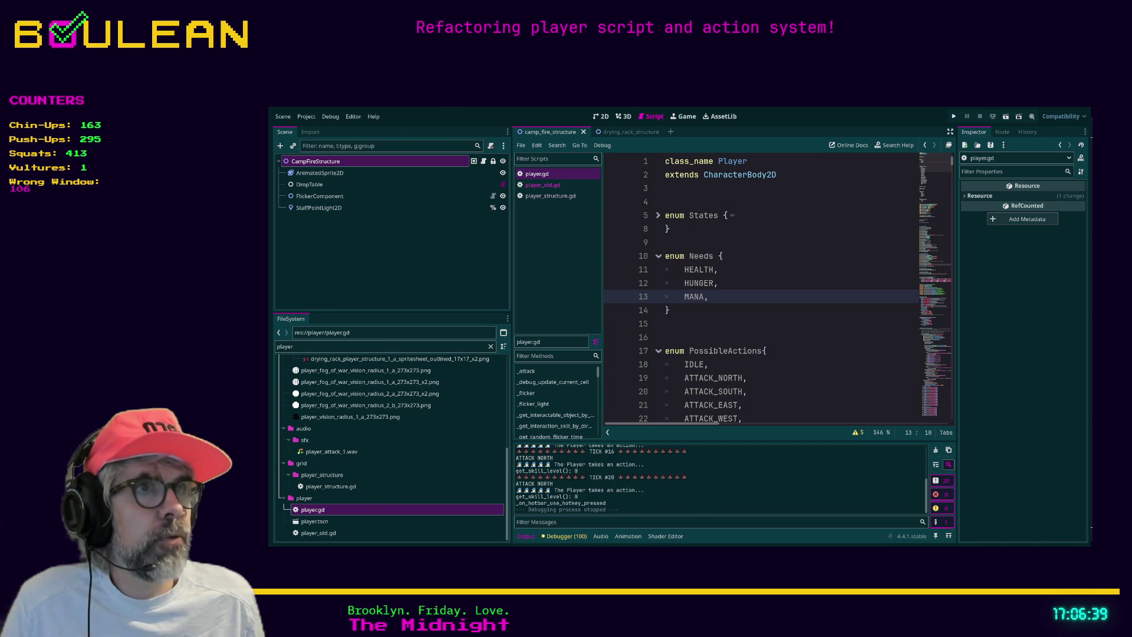
{"action": "key", "text": "alt+Tab"}
{"action": "key", "text": "alt+Tab"}
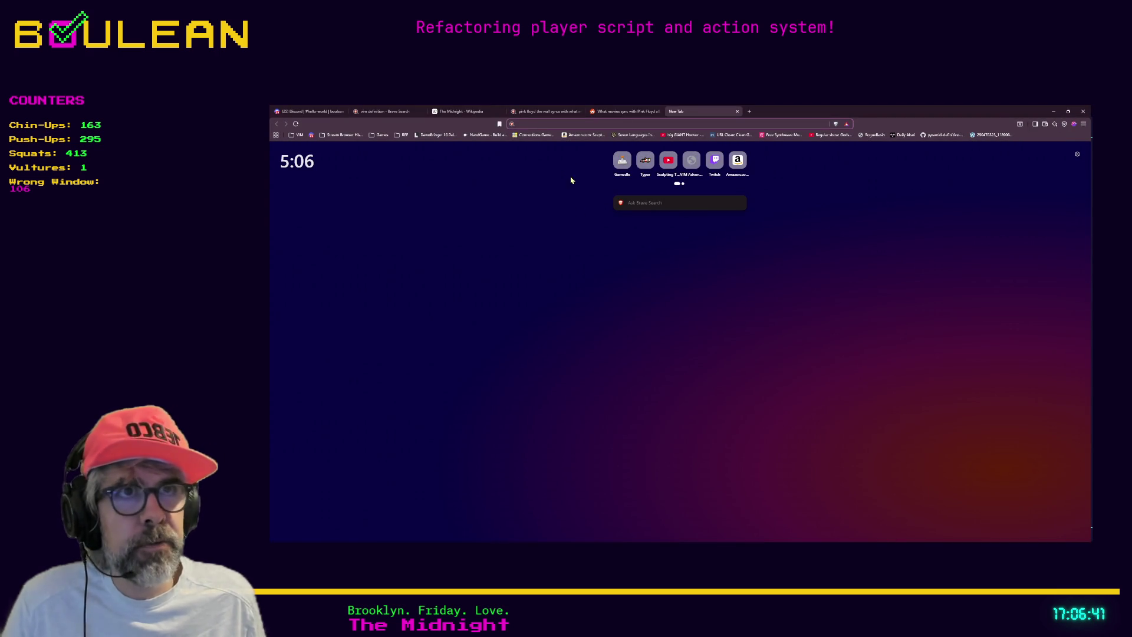
Load the Carbrix Steam store page in Brave, scroll through it, then minimise the browser
{"action": "key", "text": "ctrl+v"}
{"action": "key", "text": "Return"}
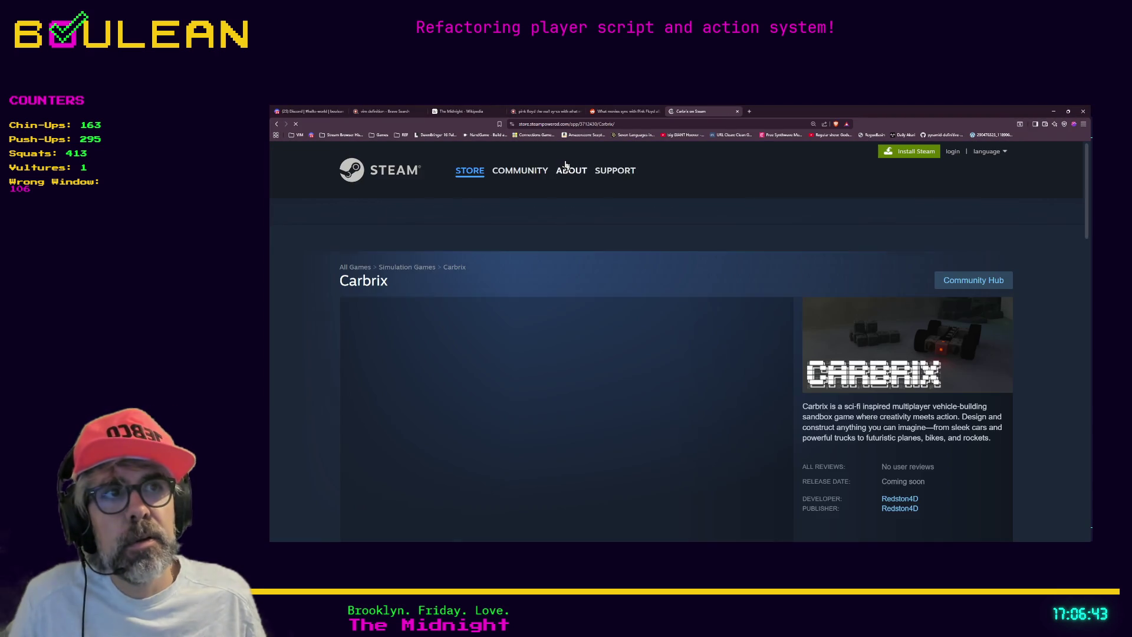
{"action": "scroll", "coordinate": [687, 273], "scroll_direction": "down", "scroll_amount": 1}
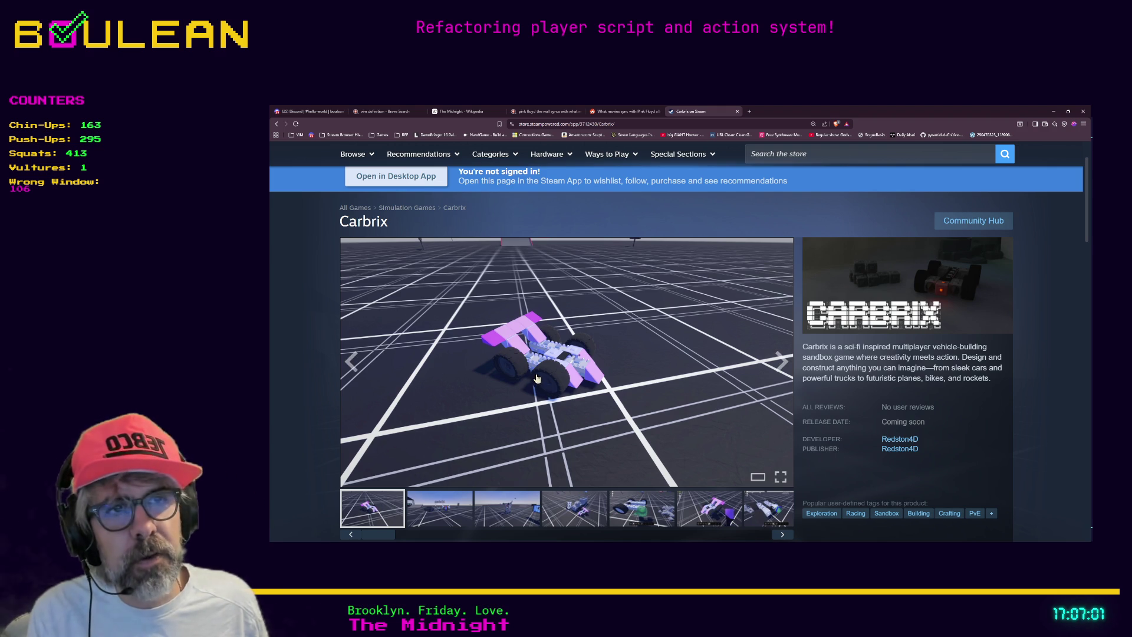
{"action": "scroll", "coordinate": [537, 379], "scroll_direction": "down", "scroll_amount": 1}
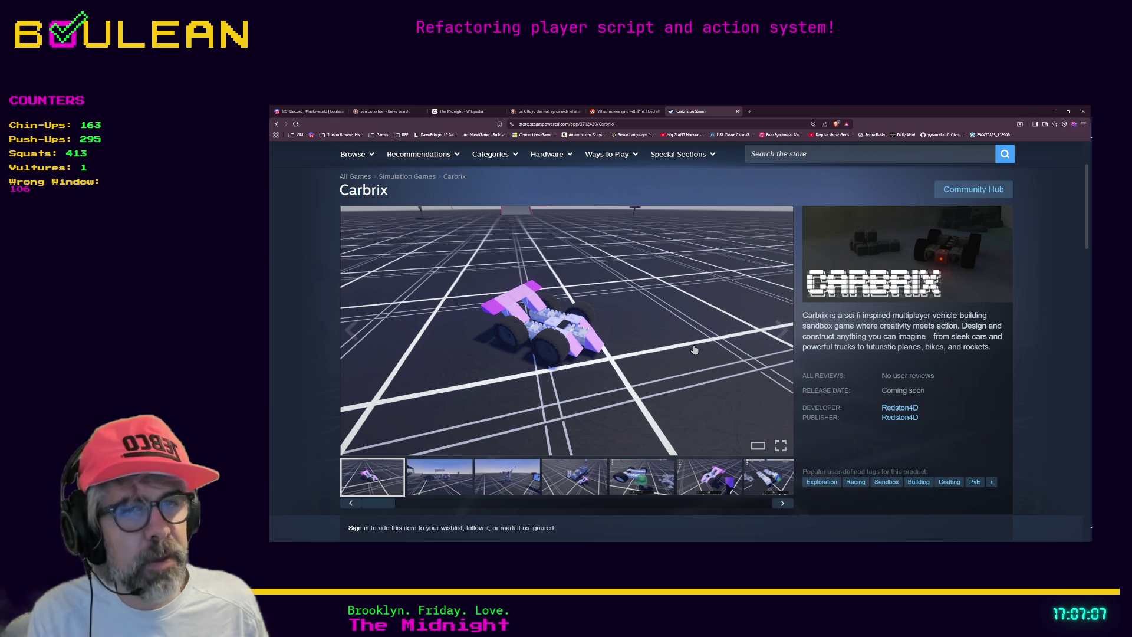
{"action": "scroll", "coordinate": [672, 350], "scroll_direction": "down", "scroll_amount": 1}
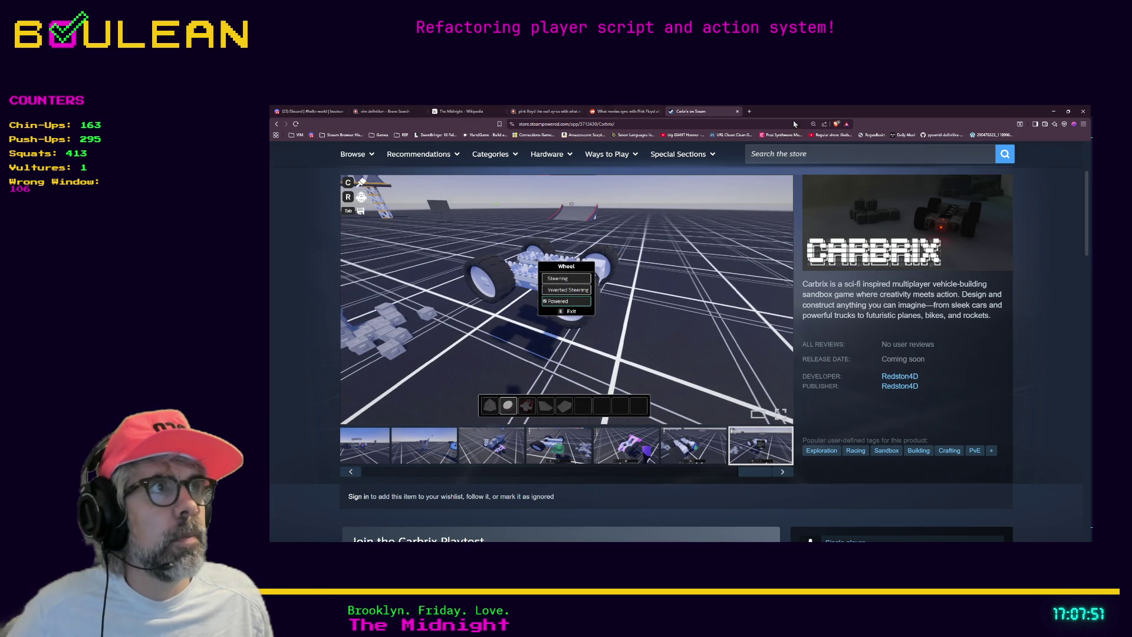
{"action": "left_click", "coordinate": [1054, 111]}
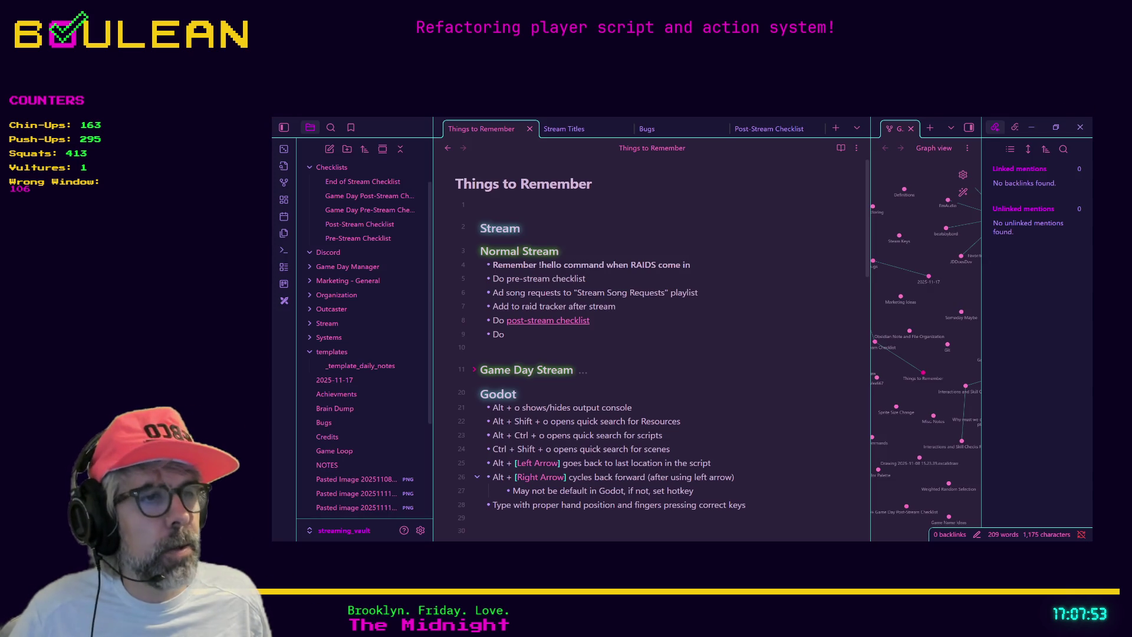
Return to Godot at line 17's PossibleActions enum and run the project with F5
{"action": "left_click", "coordinate": [1031, 127]}
{"action": "left_click", "coordinate": [786, 352]}
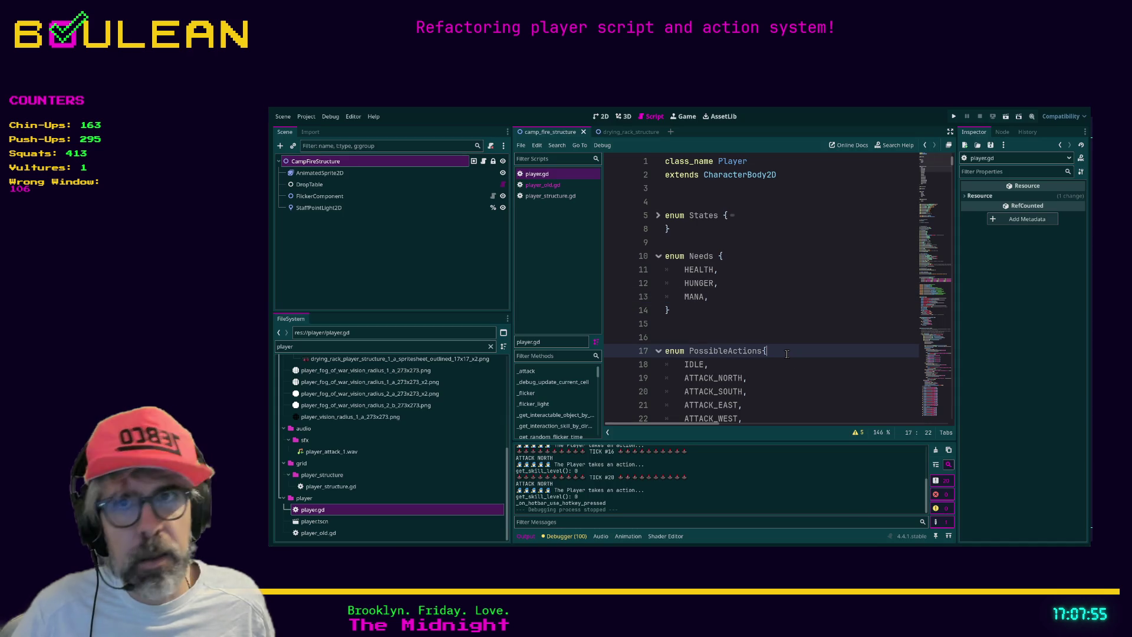
{"action": "key", "text": "F5"}
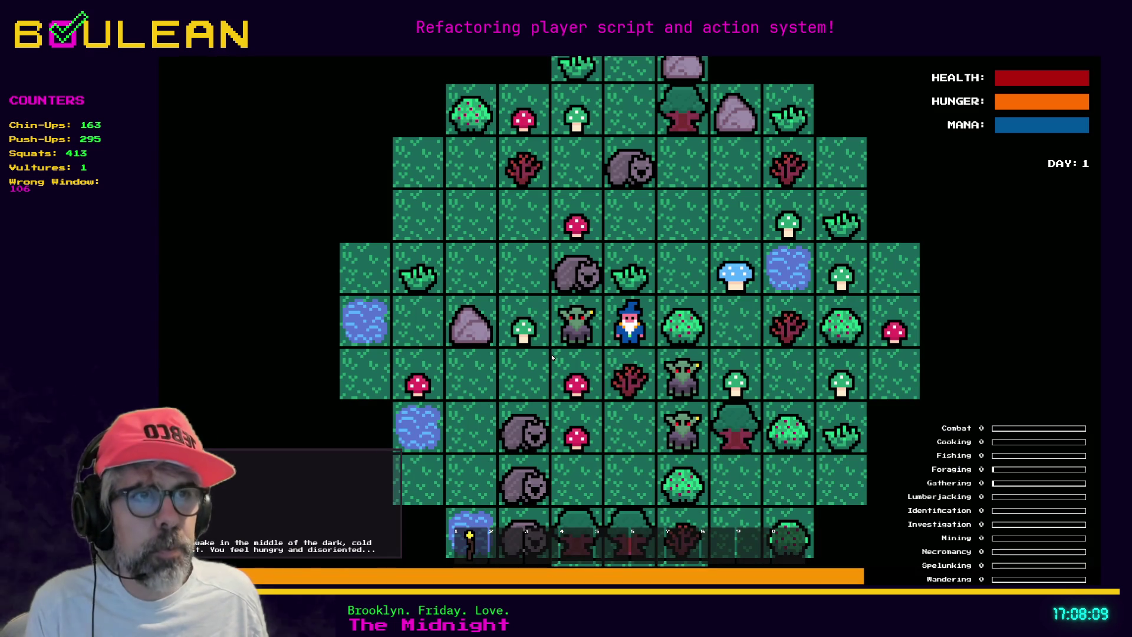
Open the crafting list, try a blocked move south, then close the crafting list
{"action": "key", "text": "c"}
{"action": "key", "text": "s"}
{"action": "key", "text": "s"}
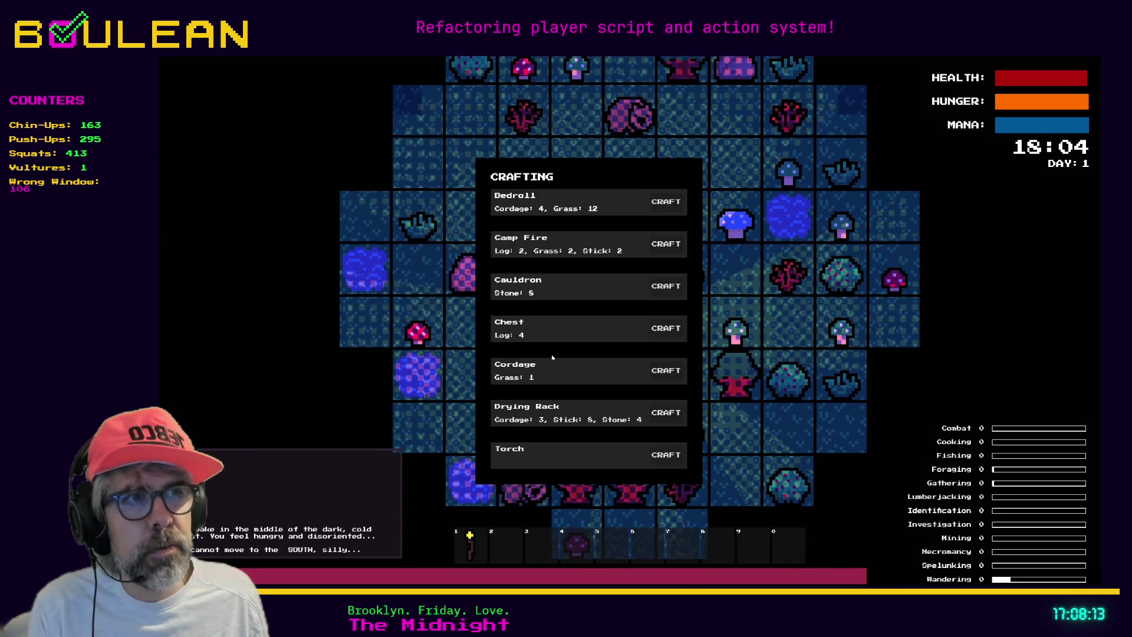
{"action": "key", "text": "c"}
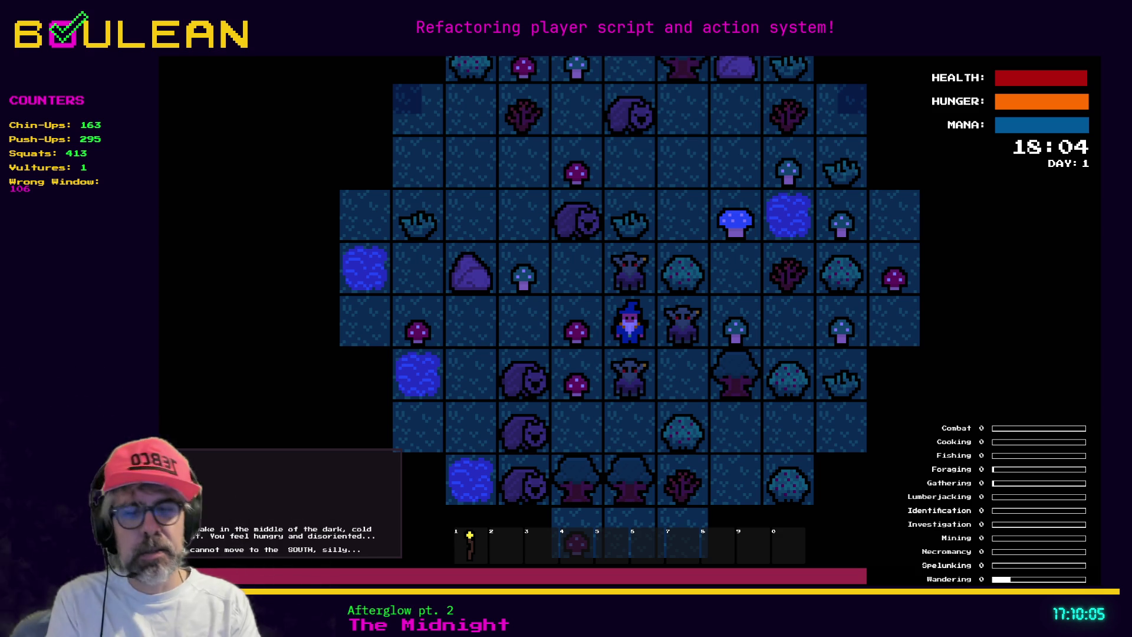
Light the wizard's torch with key 1, zoom in close around him, then zoom partly out
{"action": "key", "text": "1"}
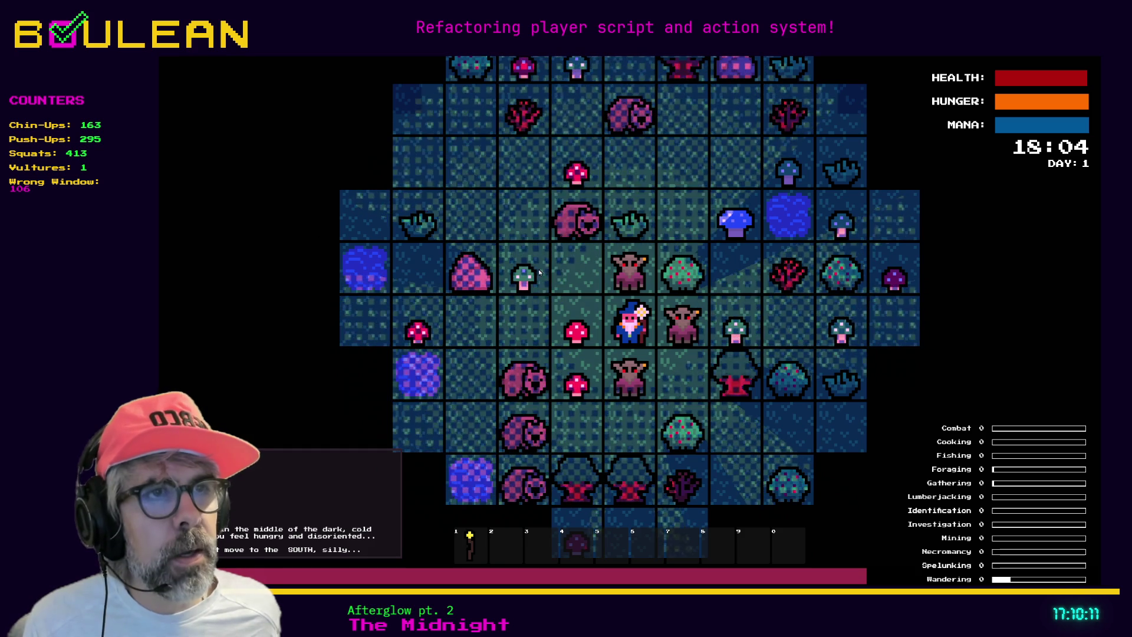
{"action": "scroll", "coordinate": [643, 358], "scroll_direction": "up", "scroll_amount": 3}
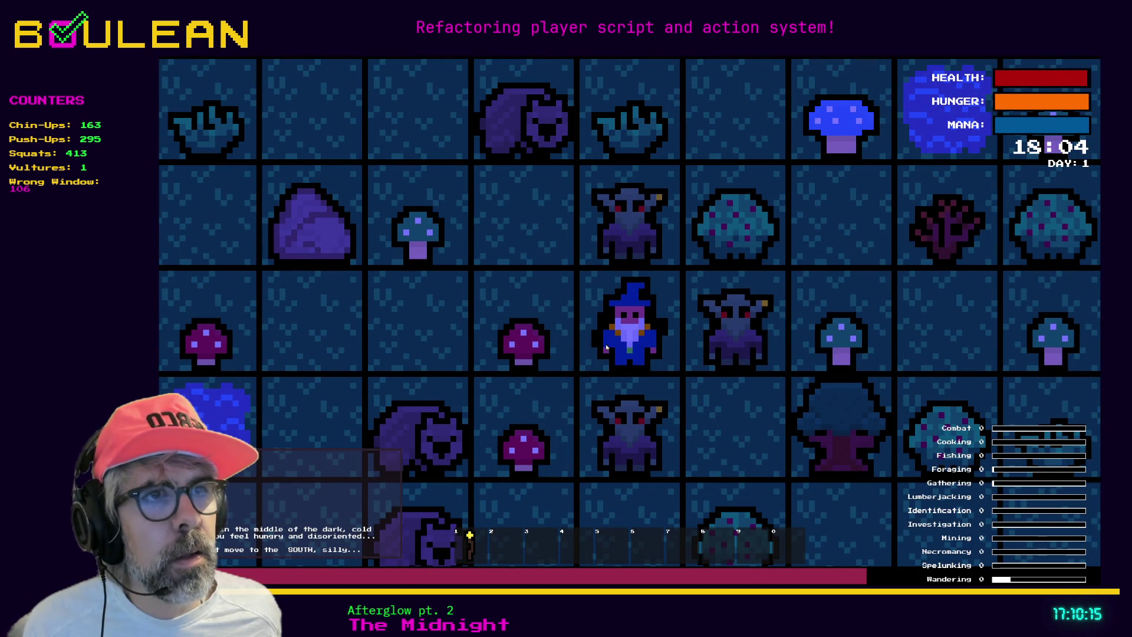
{"action": "scroll", "coordinate": [610, 348], "scroll_direction": "up", "scroll_amount": 1}
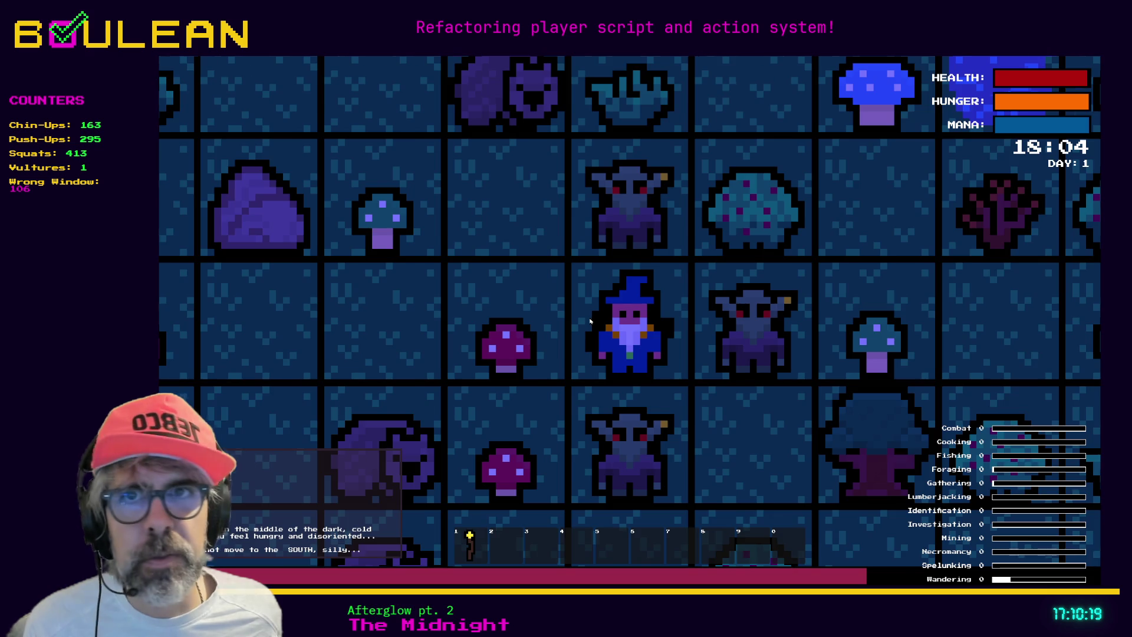
{"action": "scroll", "coordinate": [590, 321], "scroll_direction": "up", "scroll_amount": 1}
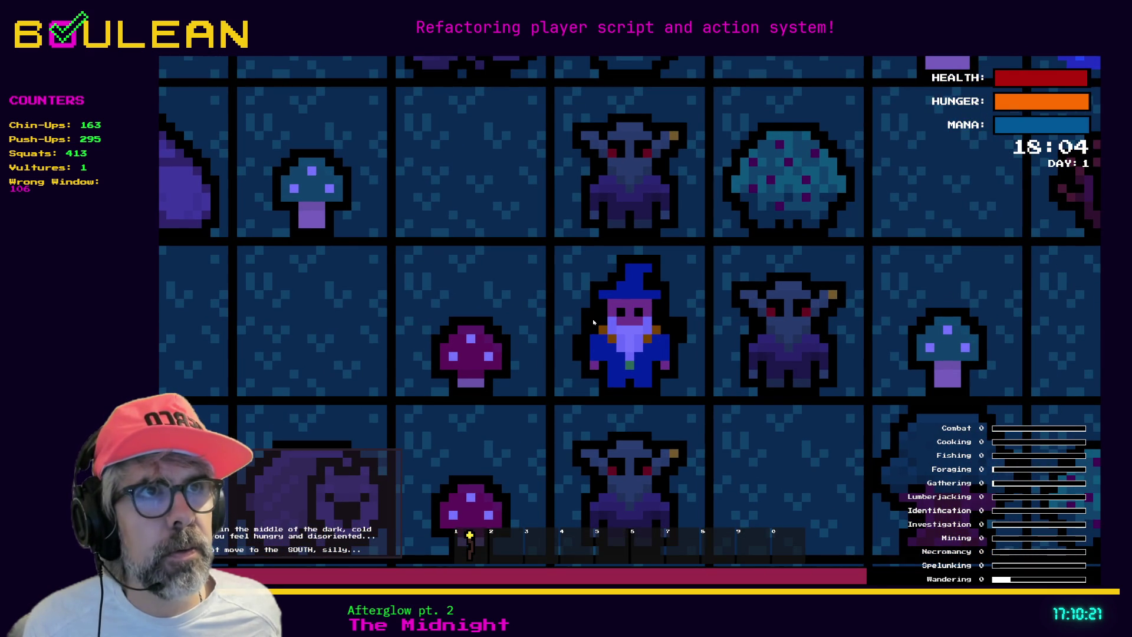
{"action": "scroll", "coordinate": [581, 329], "scroll_direction": "down", "scroll_amount": 3}
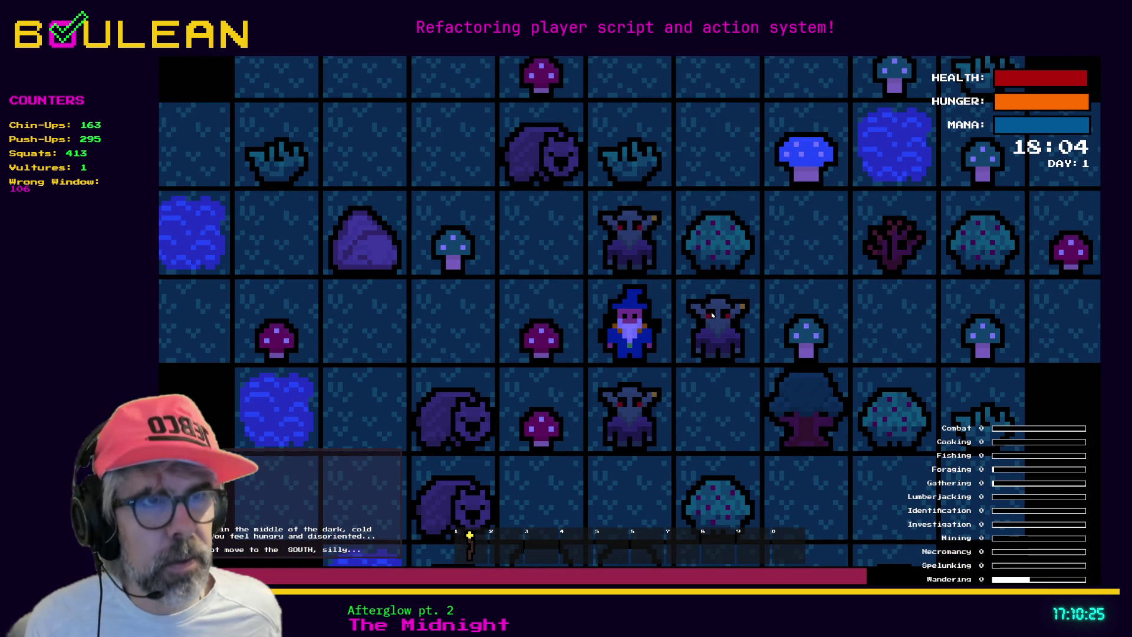
Walk the wizard four tiles west across the mushroom tile and try the neighbouring tile
{"action": "key", "text": "Left"}
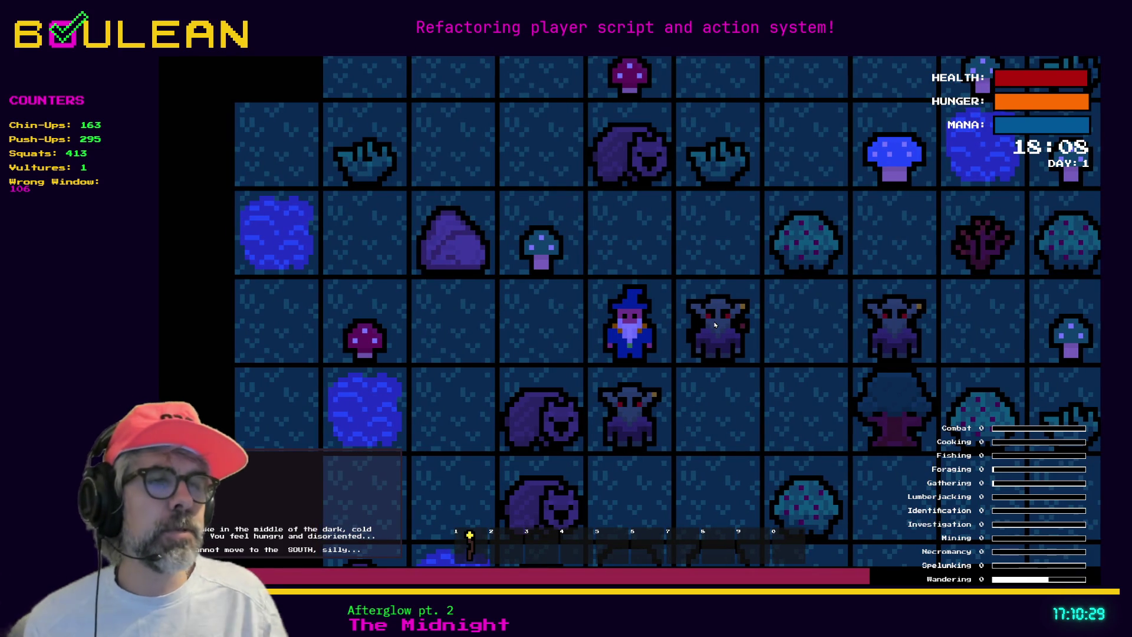
{"action": "key", "text": "Left"}
{"action": "key", "text": "Left"}
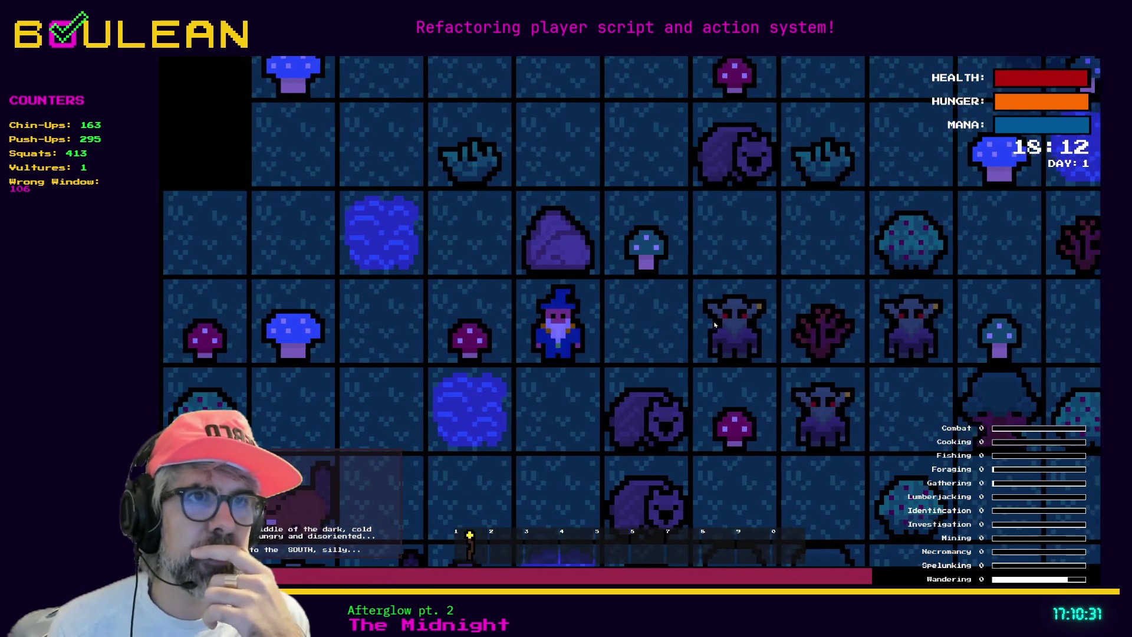
{"action": "key", "text": "Left"}
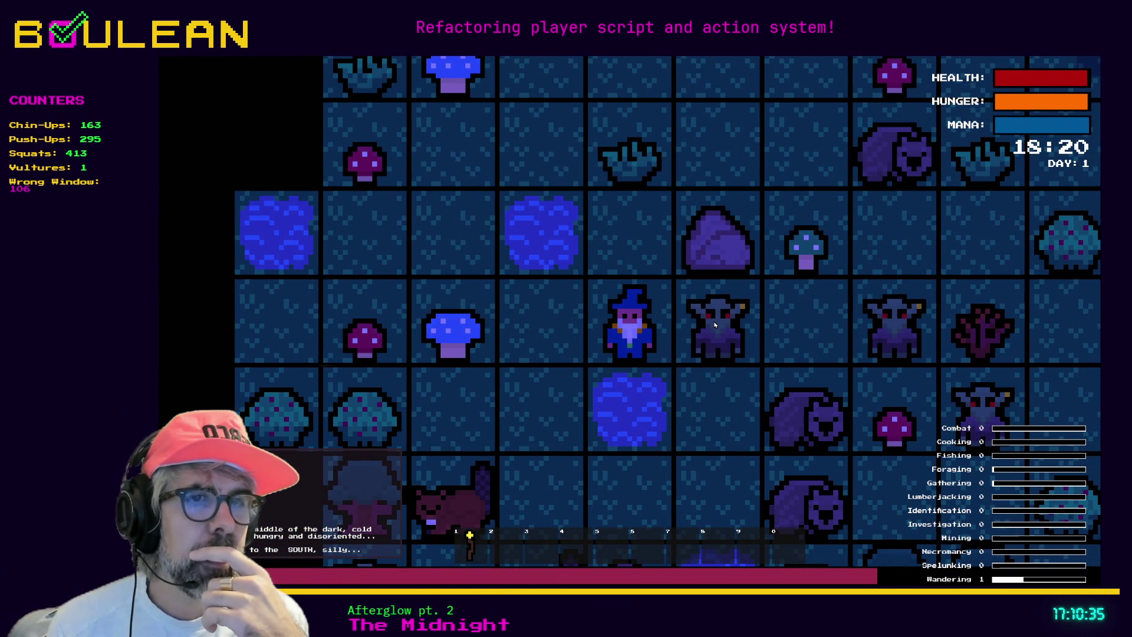
{"action": "key", "text": "Left"}
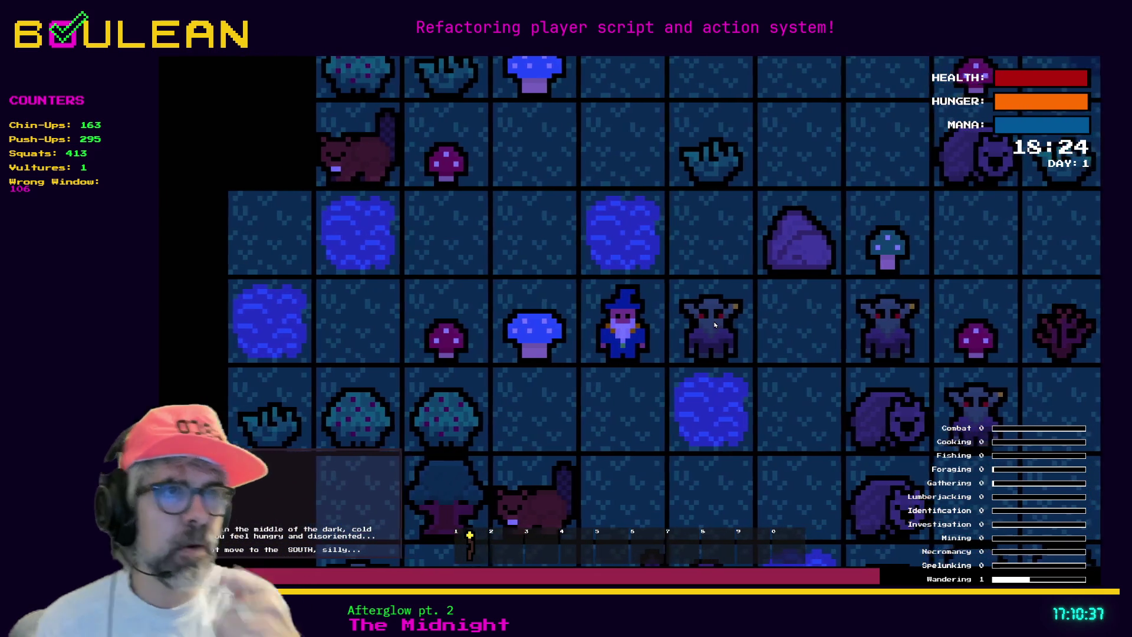
{"action": "left_click", "coordinate": [642, 270]}
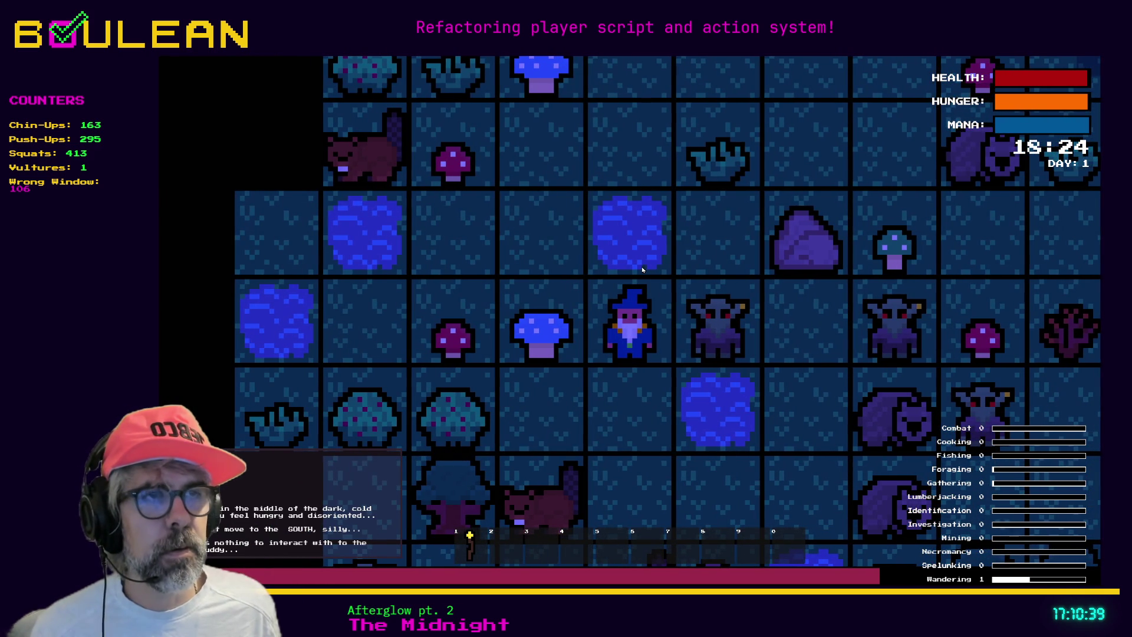
Attack eastward, destroying the goblins and gravestones beside the wizard
{"action": "key", "text": "Right"}
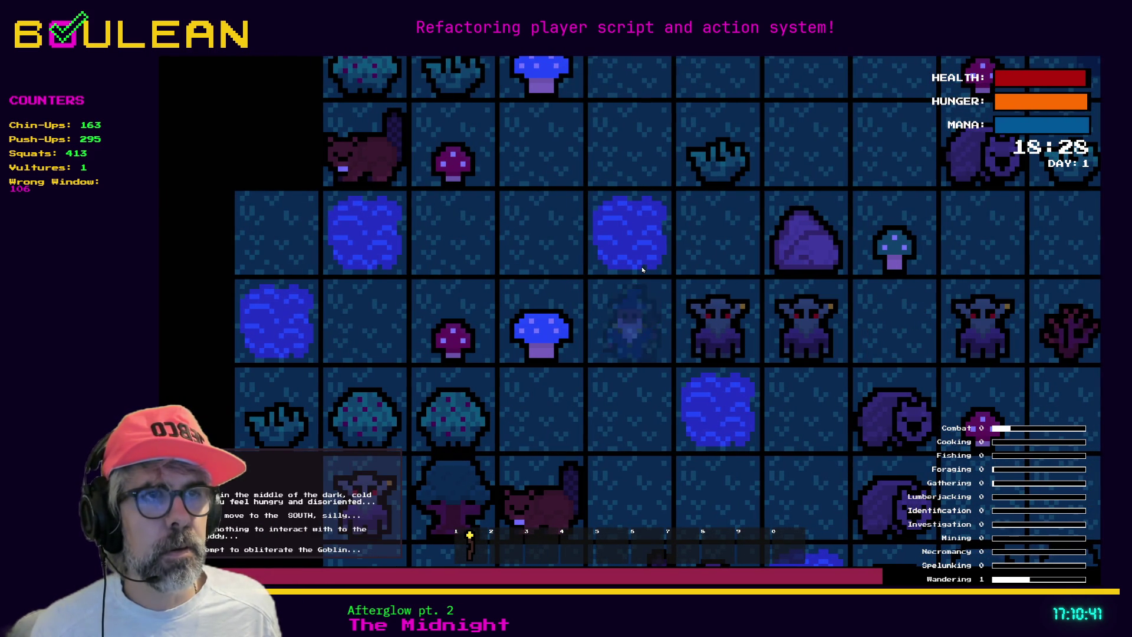
{"action": "key", "text": "Right"}
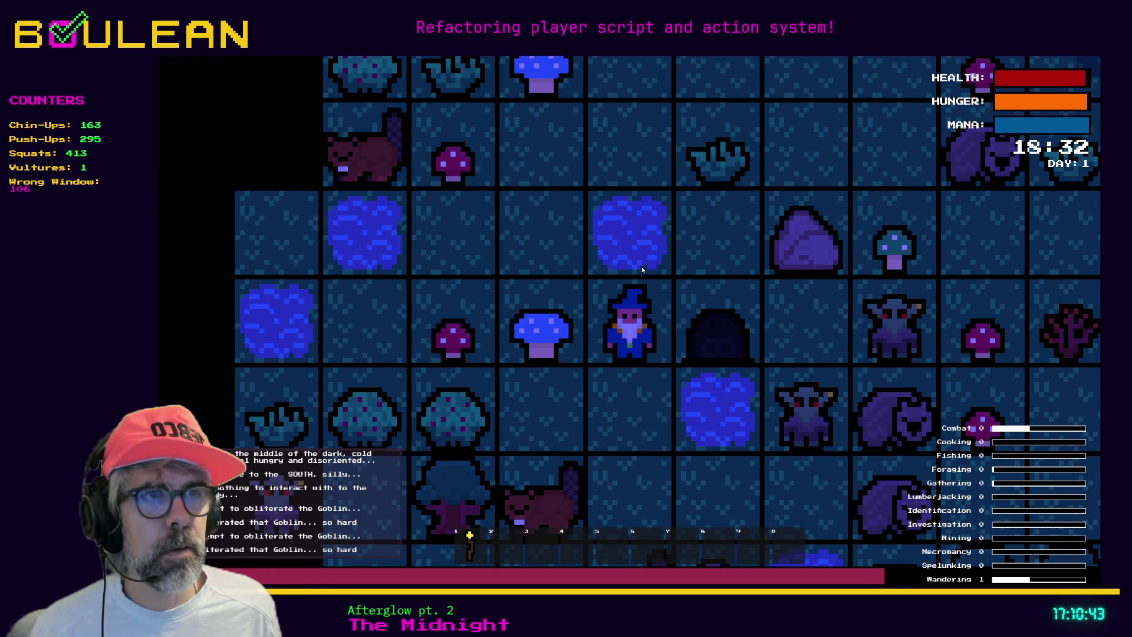
{"action": "key", "text": "Right"}
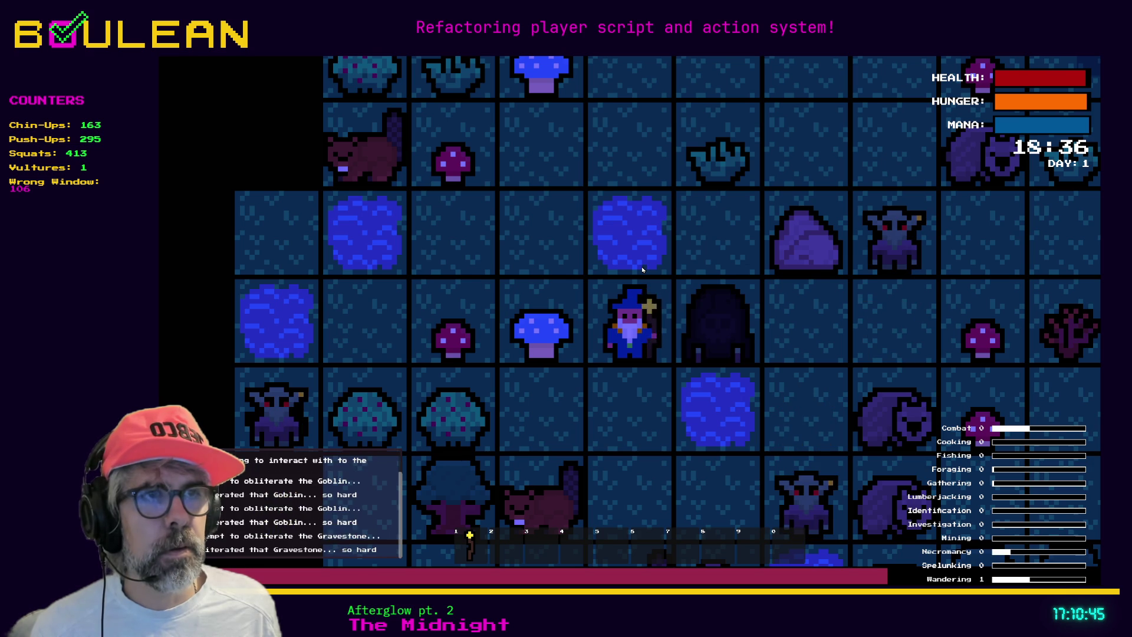
{"action": "key", "text": "Right"}
{"action": "key", "text": "Right"}
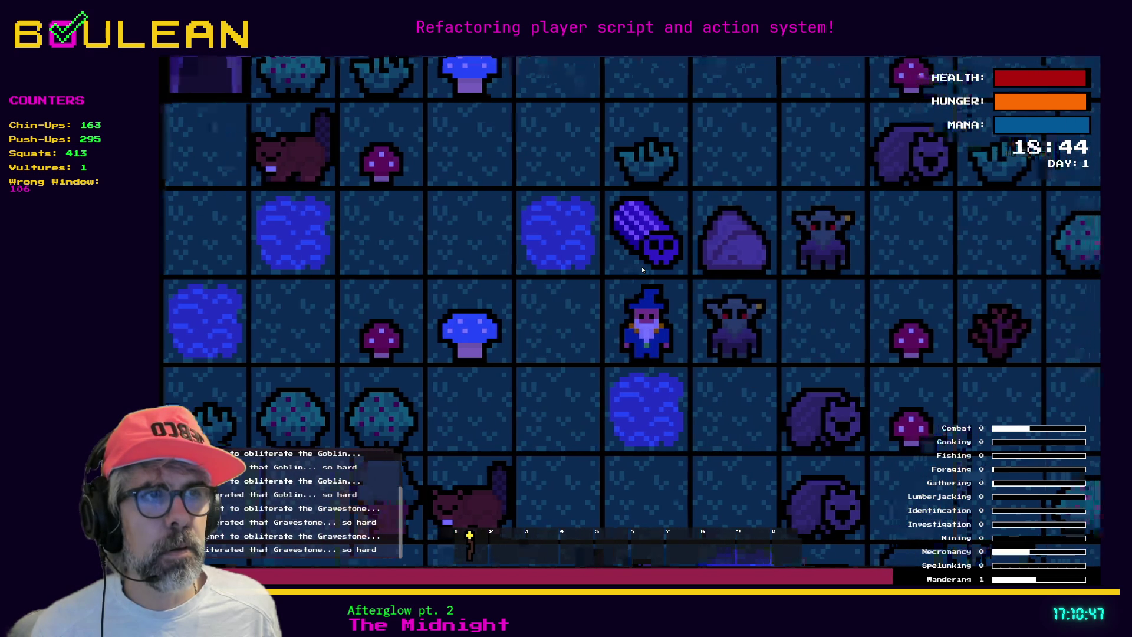
{"action": "key", "text": "Right"}
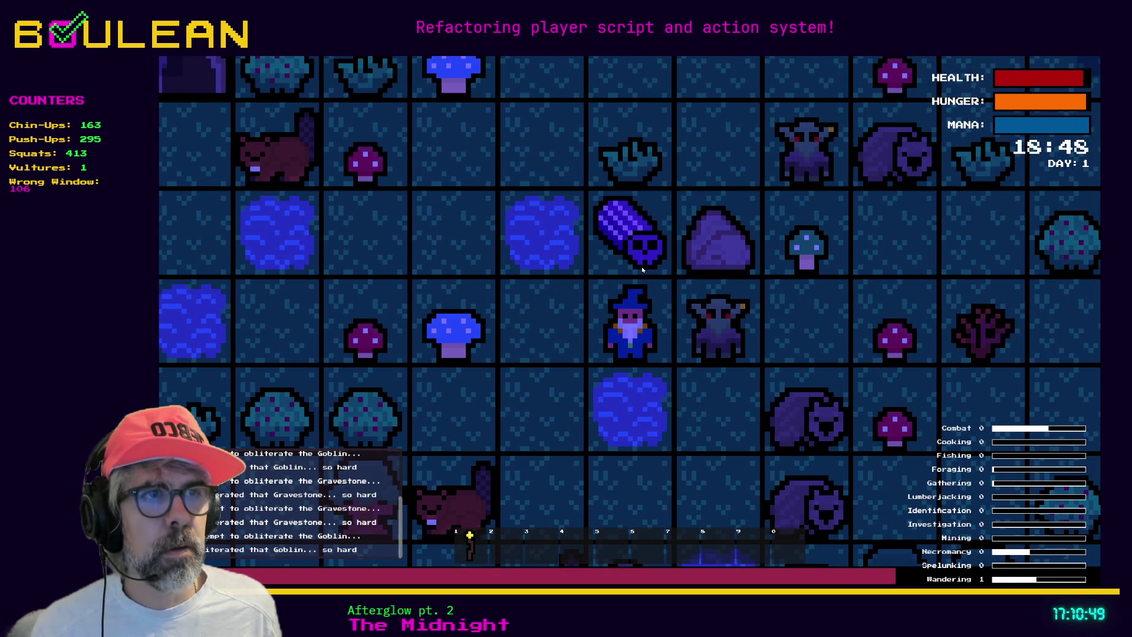
{"action": "key", "text": "Right"}
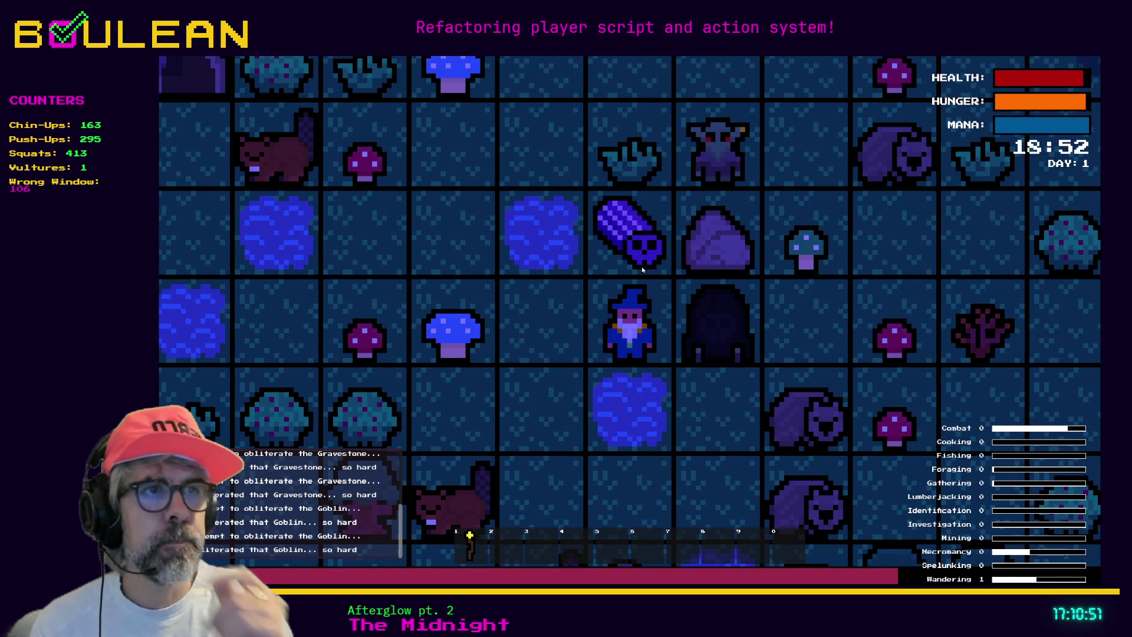
{"action": "key", "text": "Right"}
{"action": "key", "text": "Right"}
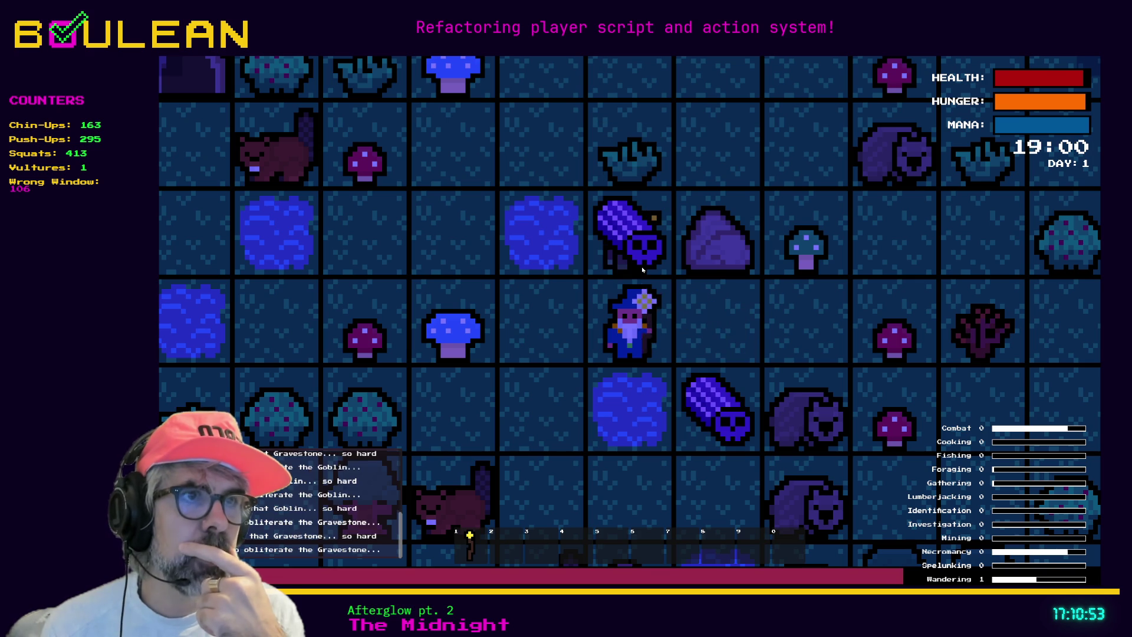
{"action": "key", "text": "Right"}
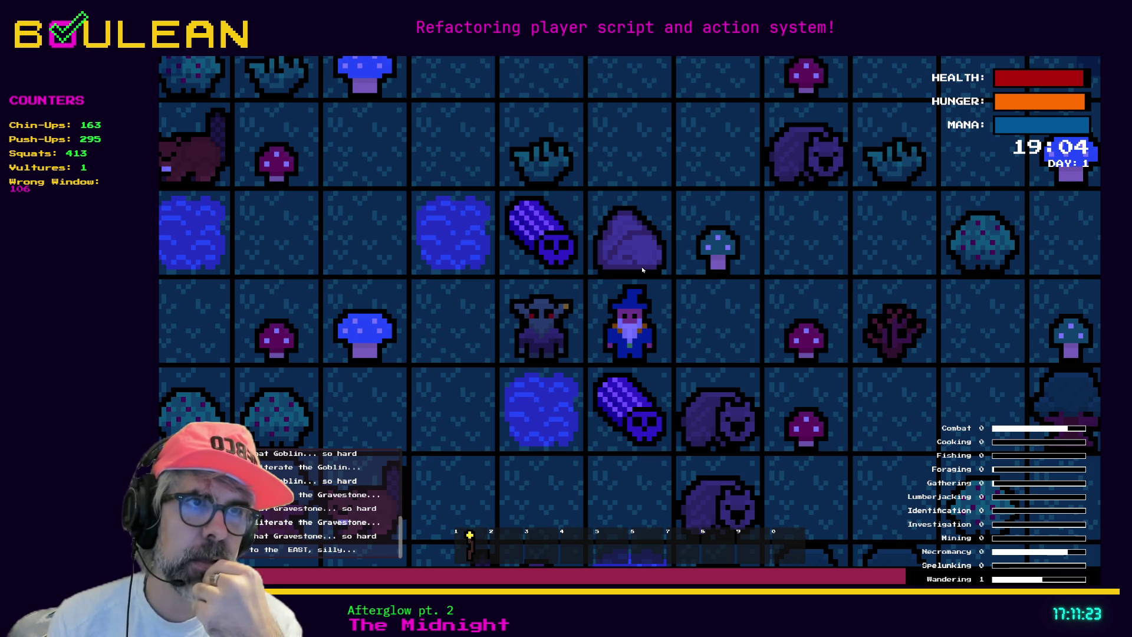
Attack the goblin to the west, collect the Soul to the south, and attack the Wombat east
{"action": "left_click", "coordinate": [698, 326]}
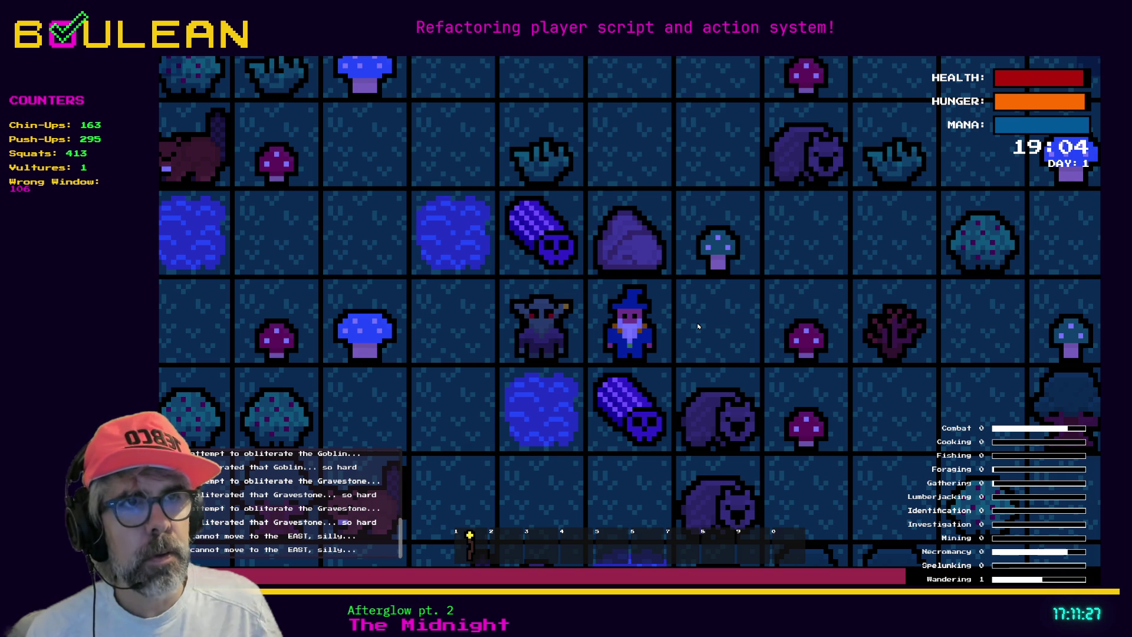
{"action": "key", "text": "Left"}
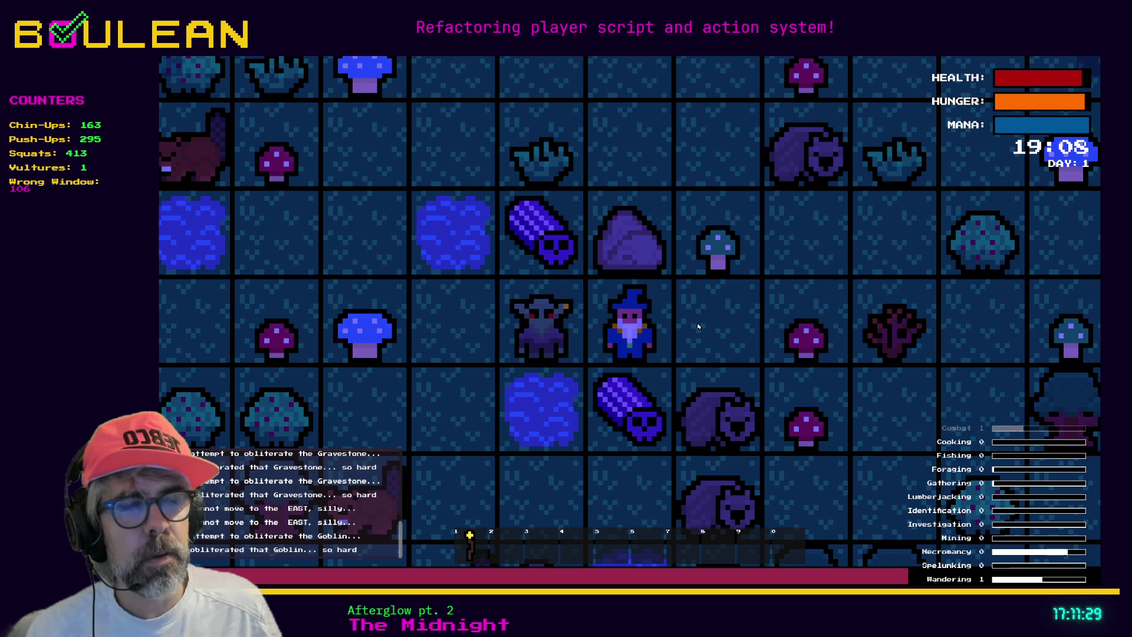
{"action": "key", "text": "Down"}
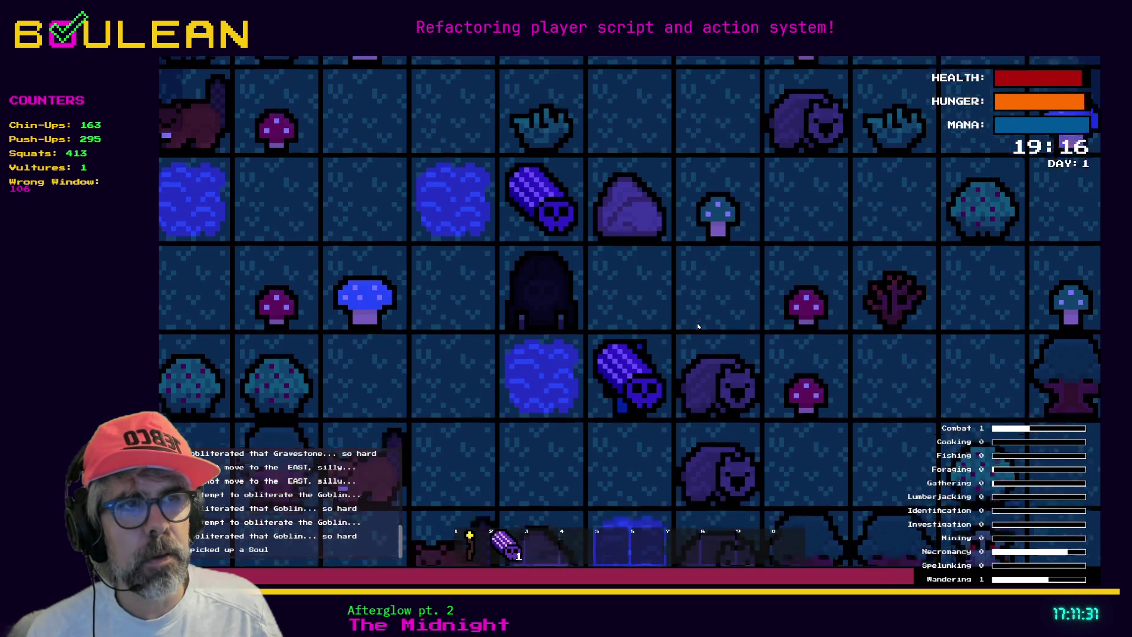
{"action": "key", "text": "Right"}
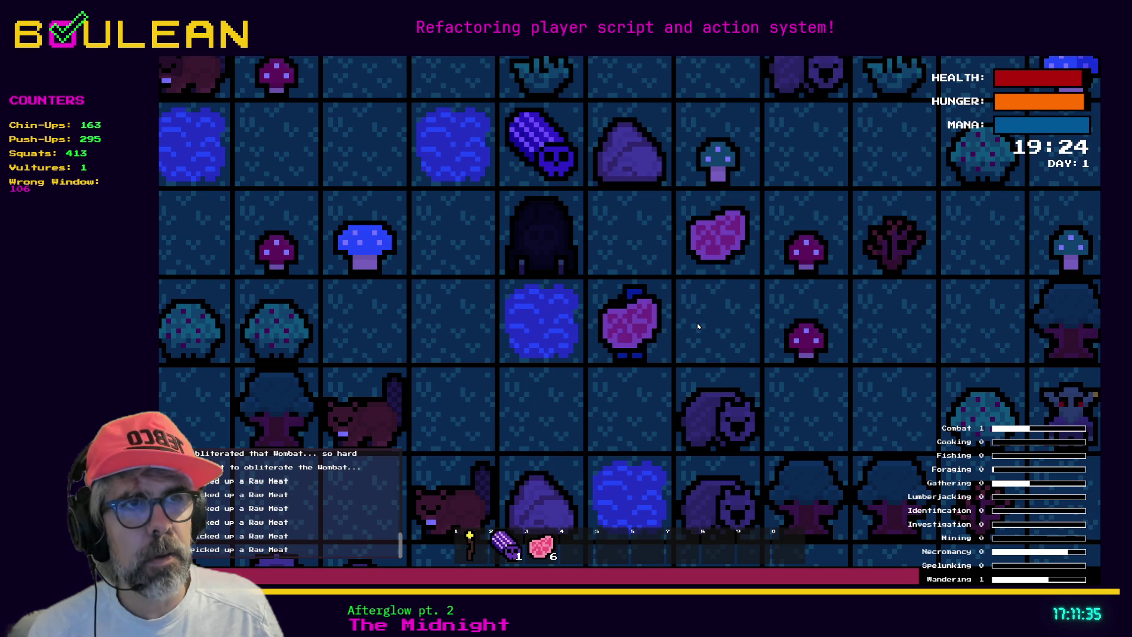
Gather the Red Mushrooms to the east and north, then stop the game with F8
{"action": "key", "text": "Right"}
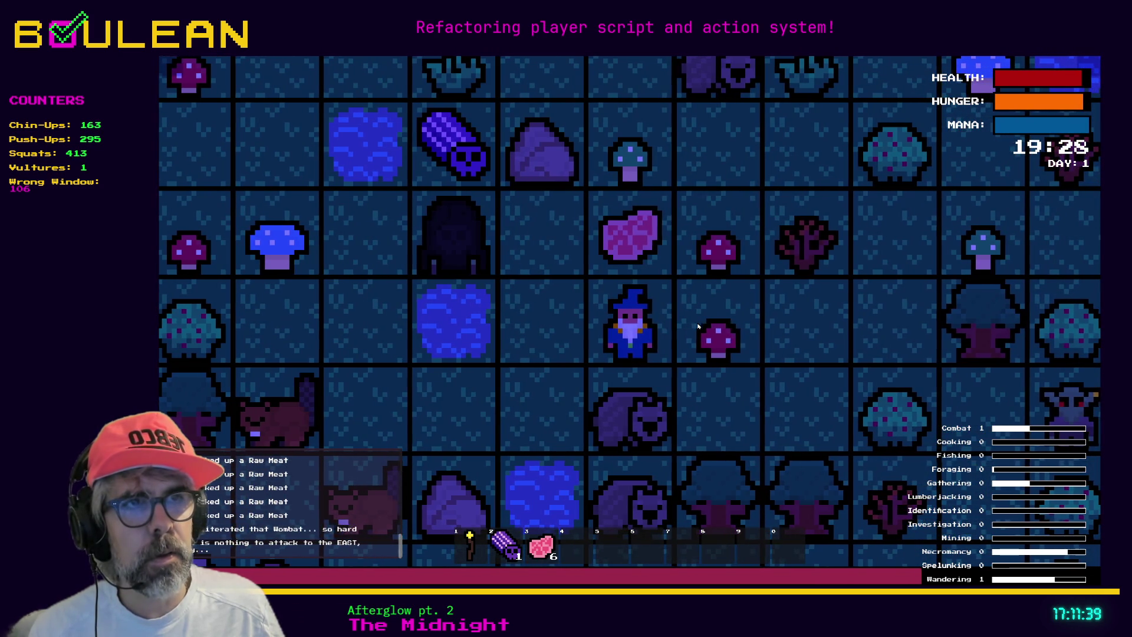
{"action": "key", "text": "Right"}
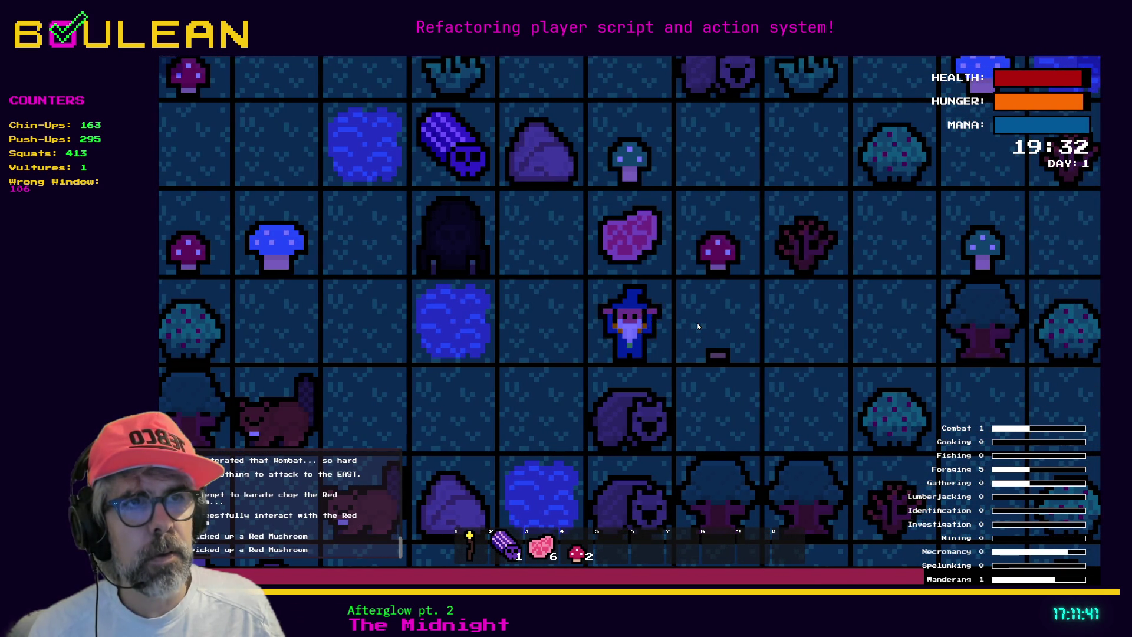
{"action": "key", "text": "Right"}
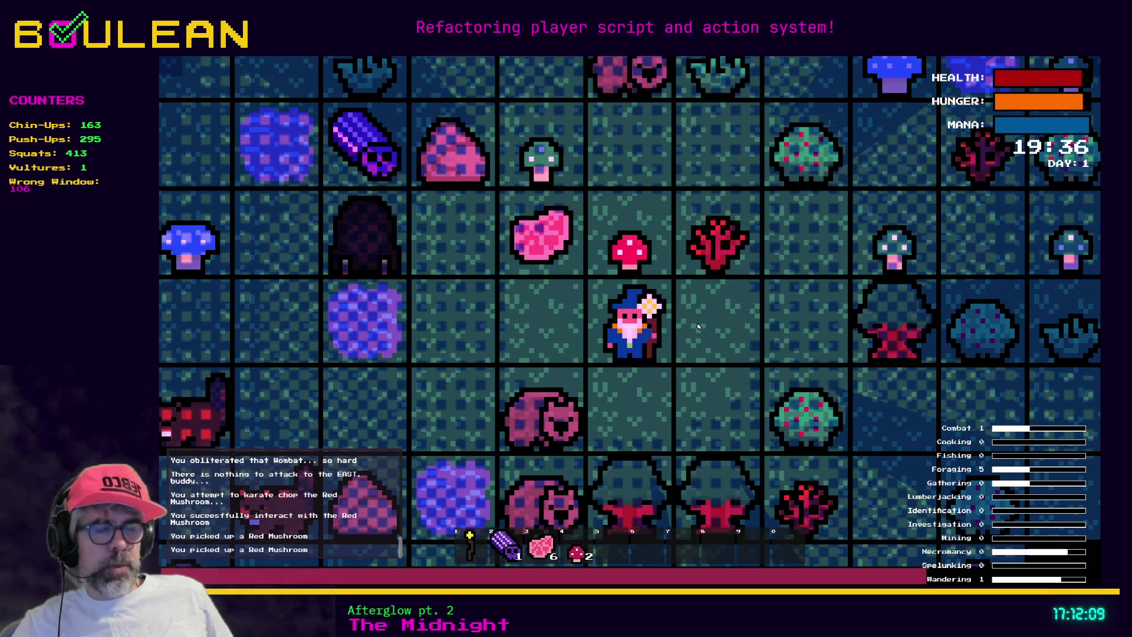
{"action": "key", "text": "Up"}
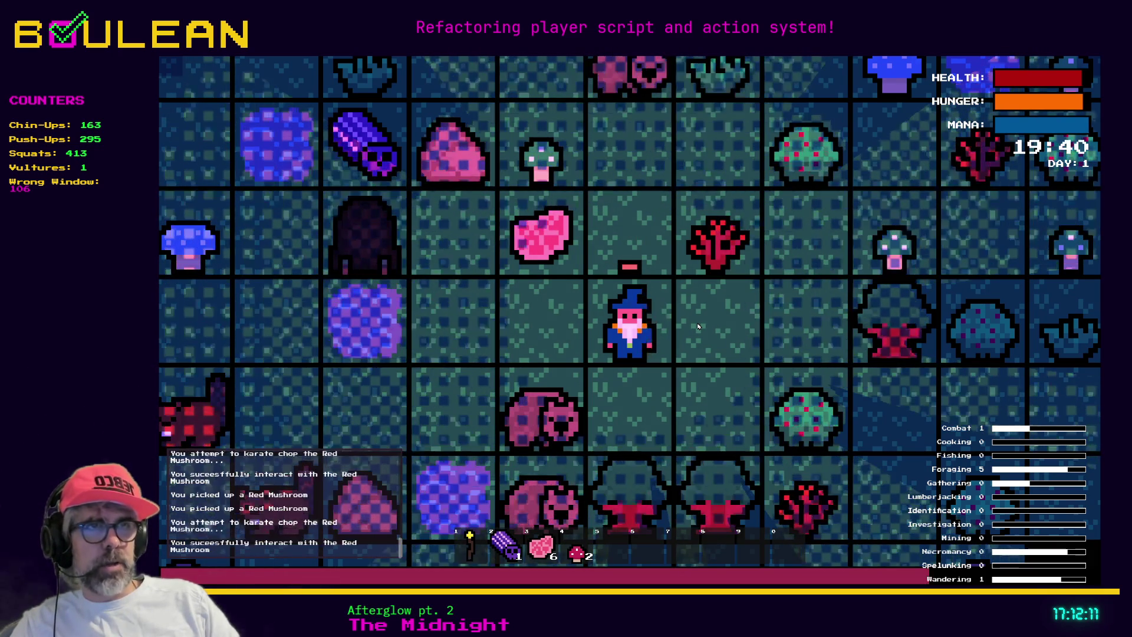
{"action": "key", "text": "Right"}
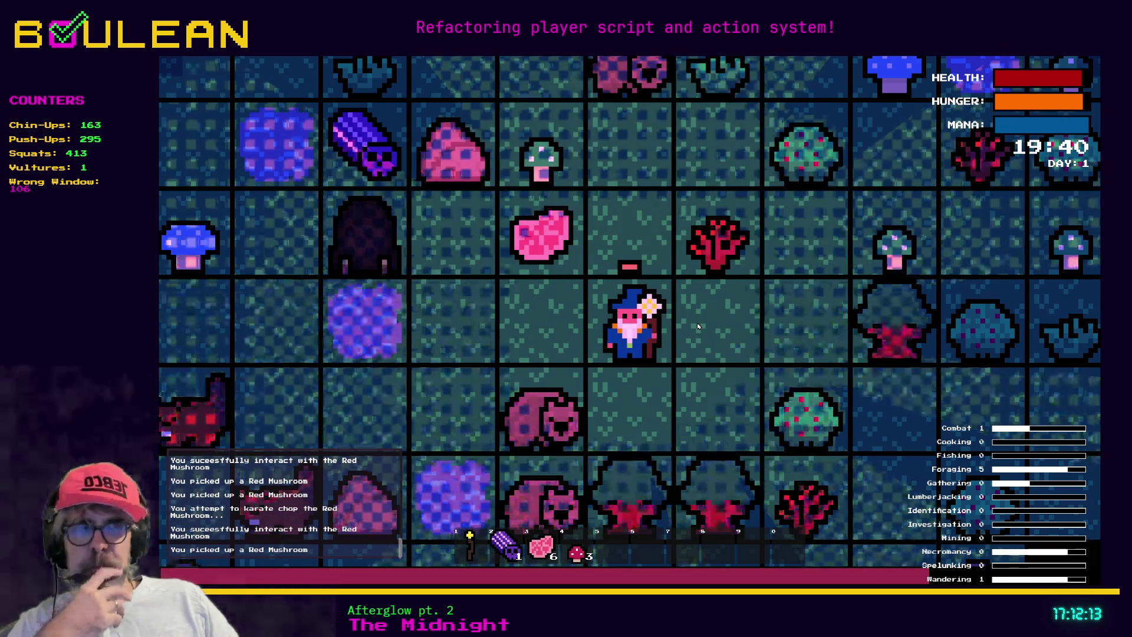
{"action": "key", "text": "Right"}
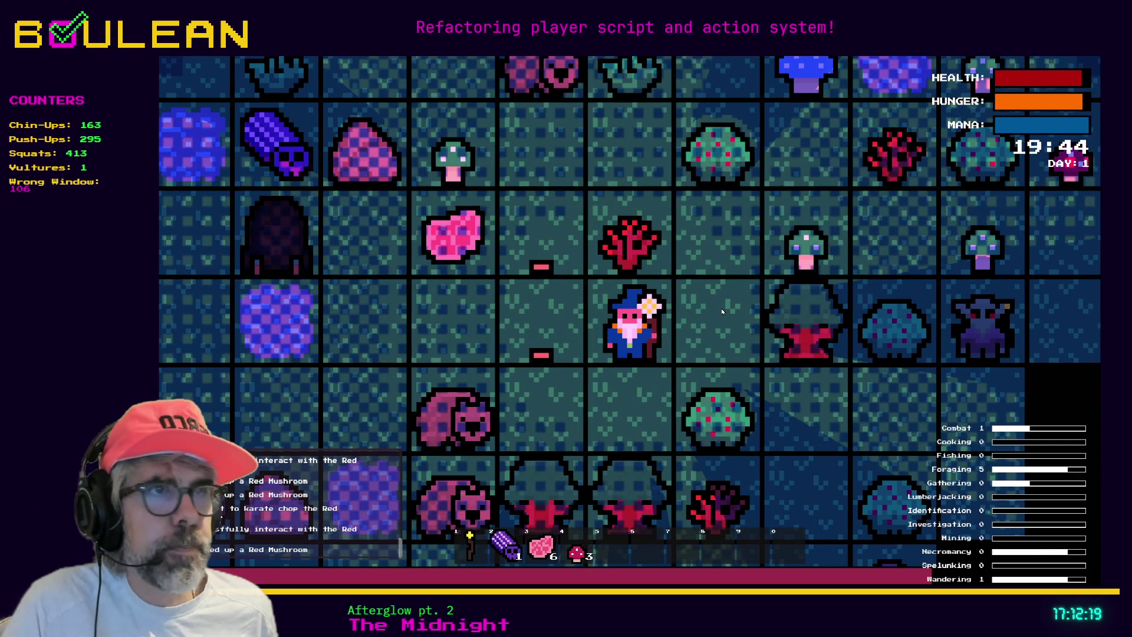
{"action": "key", "text": "F8"}
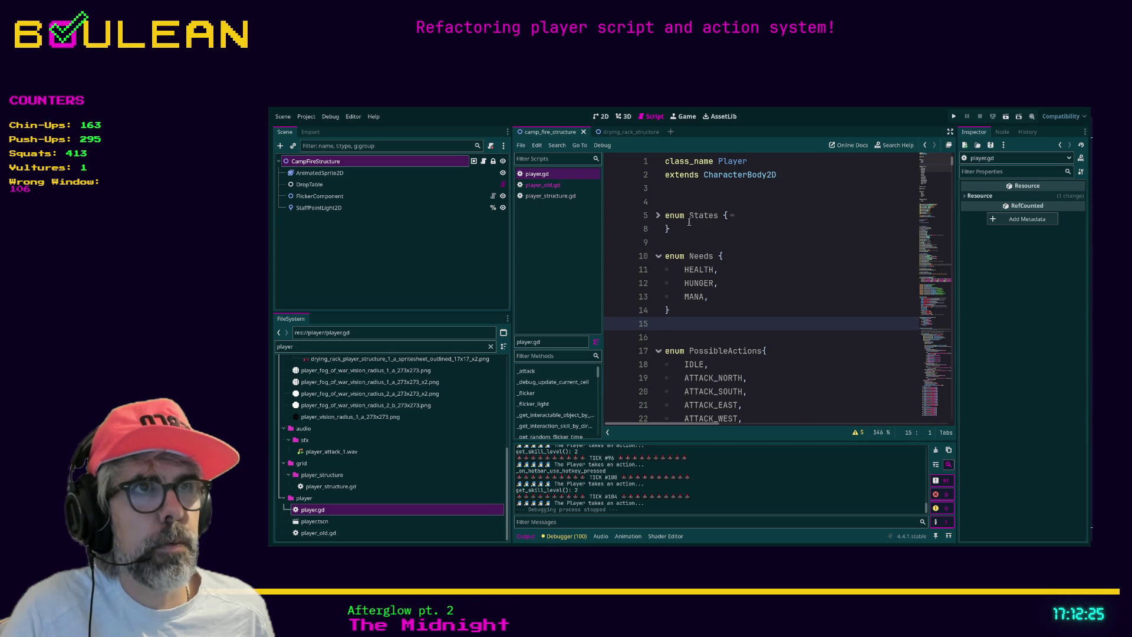
Expand the folded States enum on line 4 to reveal its IDLE and MOVING values
{"action": "left_click_drag", "start_coordinate": [666, 199], "coordinate": [681, 225]}
{"action": "key", "text": "Up"}
{"action": "key", "text": "Up"}
{"action": "key", "text": "Up"}
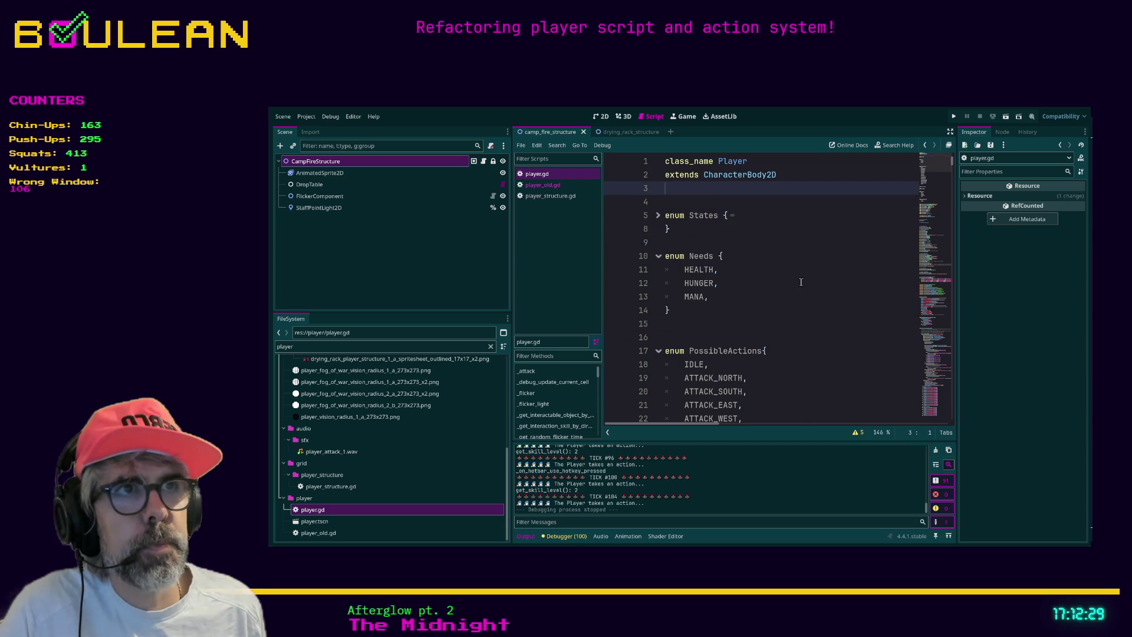
{"action": "key", "text": "Down"}
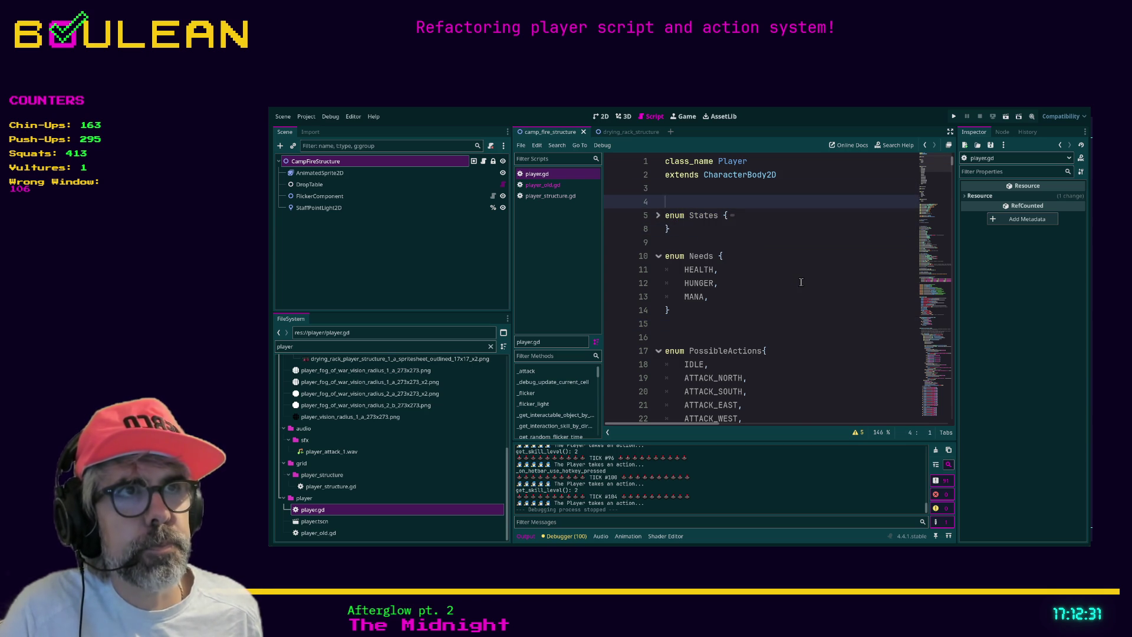
{"action": "left_click", "coordinate": [658, 217]}
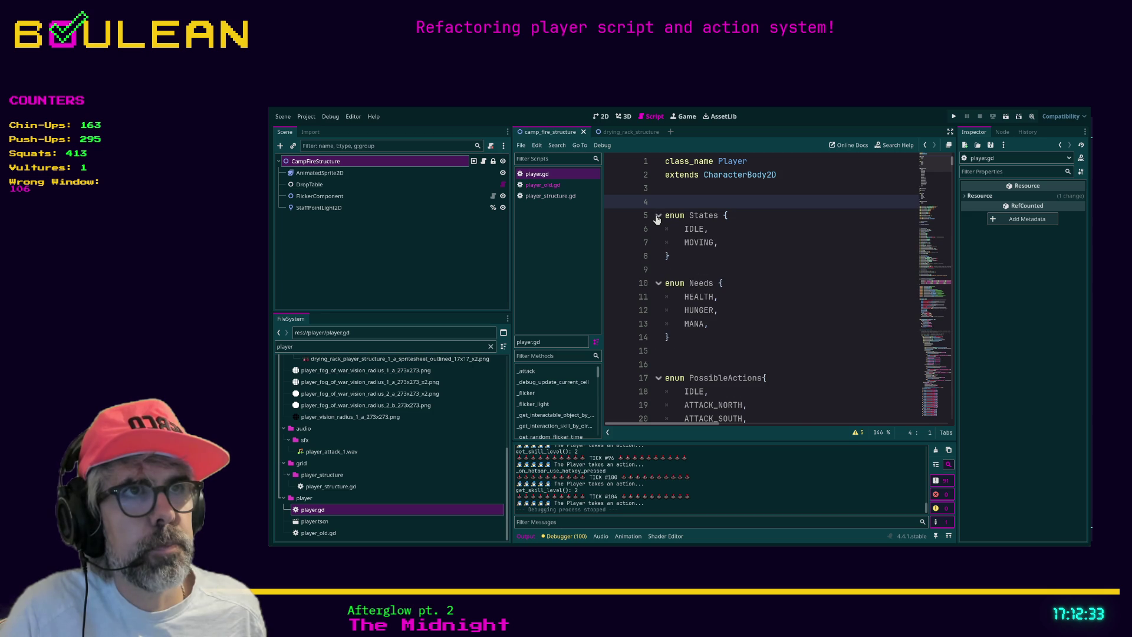
{"action": "scroll", "coordinate": [785, 264], "scroll_direction": "down", "scroll_amount": 20}
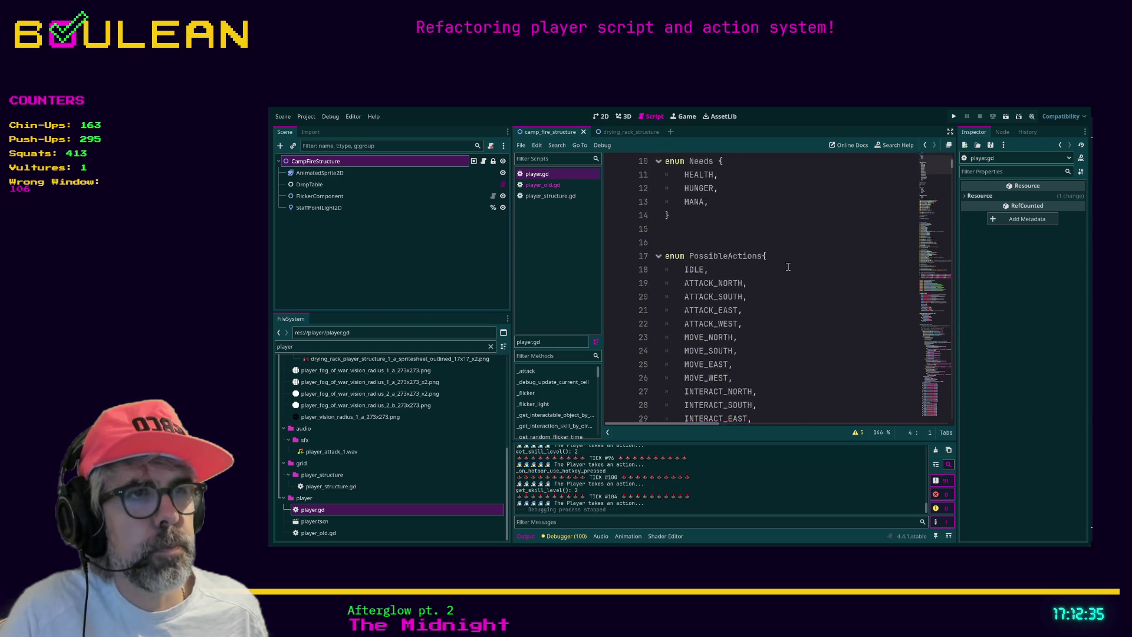
Scroll to the end of player.gd around _on_game_over and select the whole script
{"action": "scroll", "coordinate": [918, 313], "scroll_direction": "down", "scroll_amount": 8}
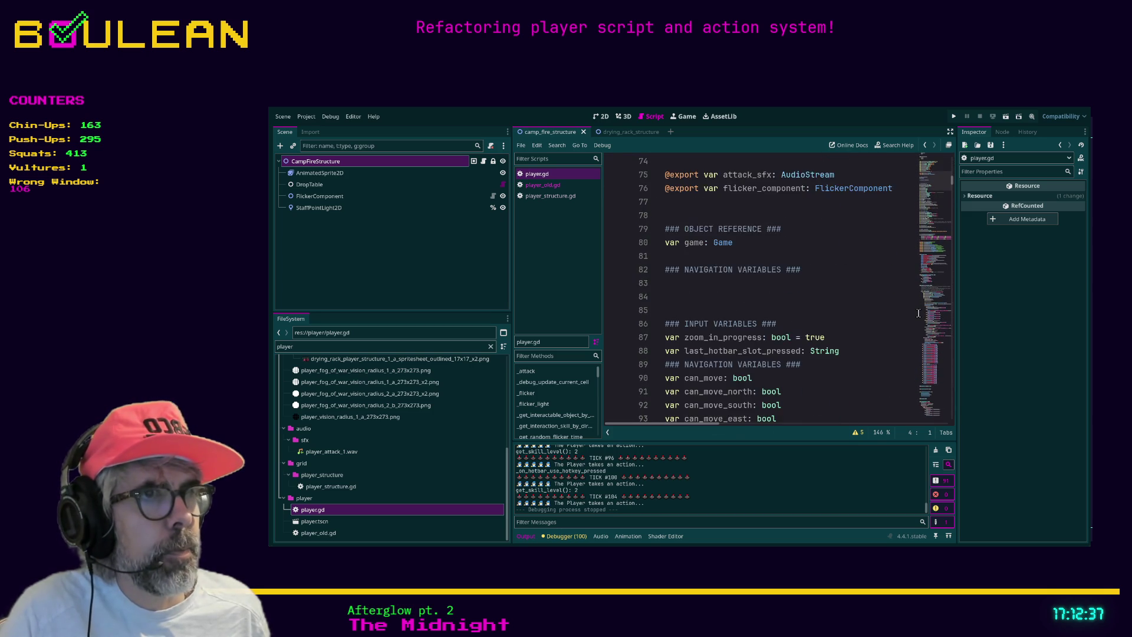
{"action": "left_click", "coordinate": [926, 370]}
{"action": "scroll", "coordinate": [933, 410], "scroll_direction": "down", "scroll_amount": 20}
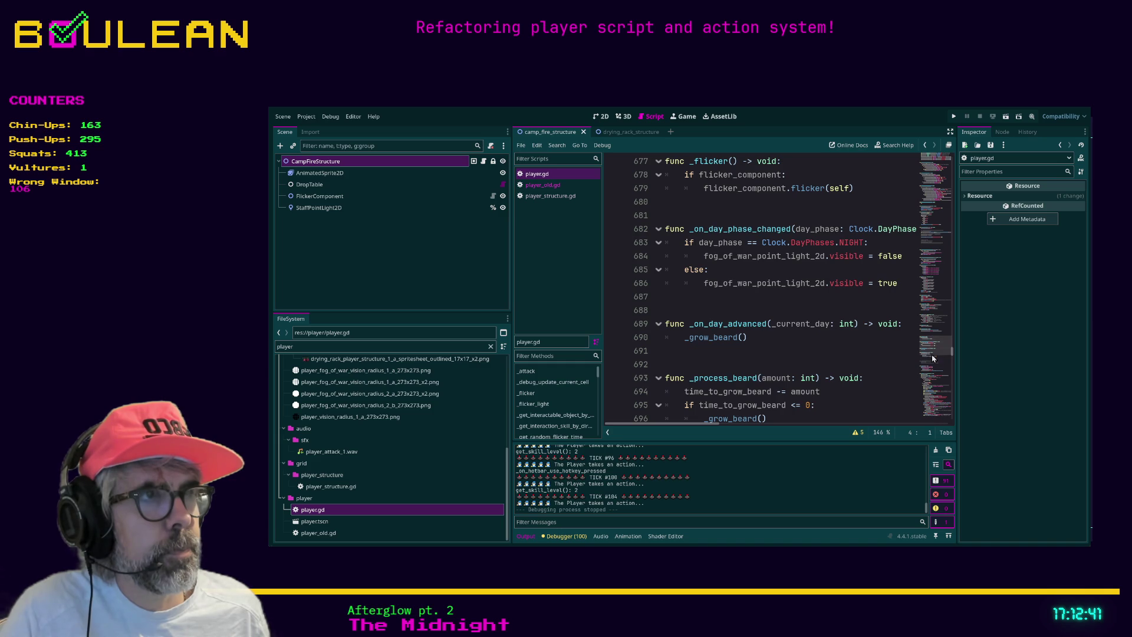
{"action": "scroll", "coordinate": [933, 415], "scroll_direction": "down", "scroll_amount": 20}
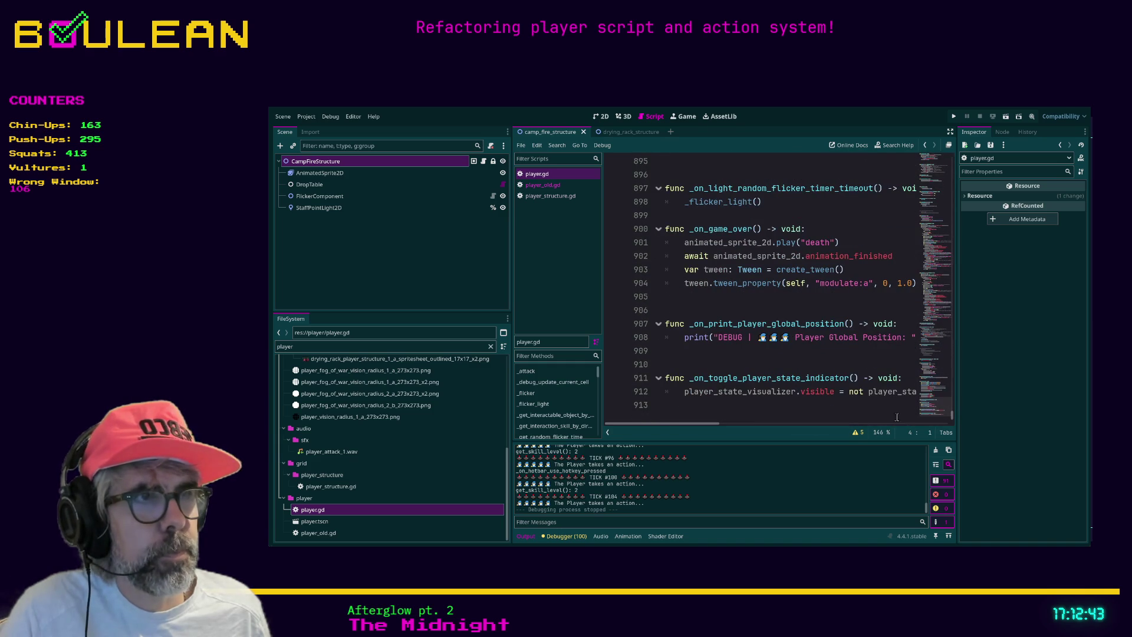
{"action": "key", "text": "ctrl+a"}
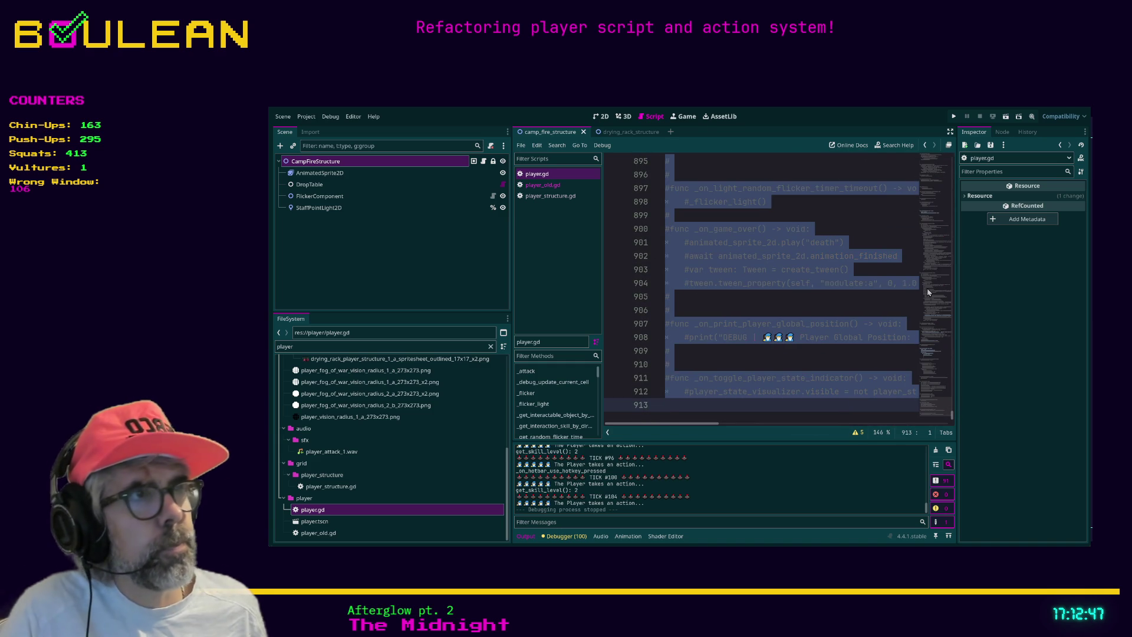
Comment out the selected script with Ctrl+K, then return to the top and place the caret after line 4
{"action": "key", "text": "ctrl+k"}
{"action": "left_click", "coordinate": [932, 212]}
{"action": "scroll", "coordinate": [932, 212], "scroll_direction": "up", "scroll_amount": 2}
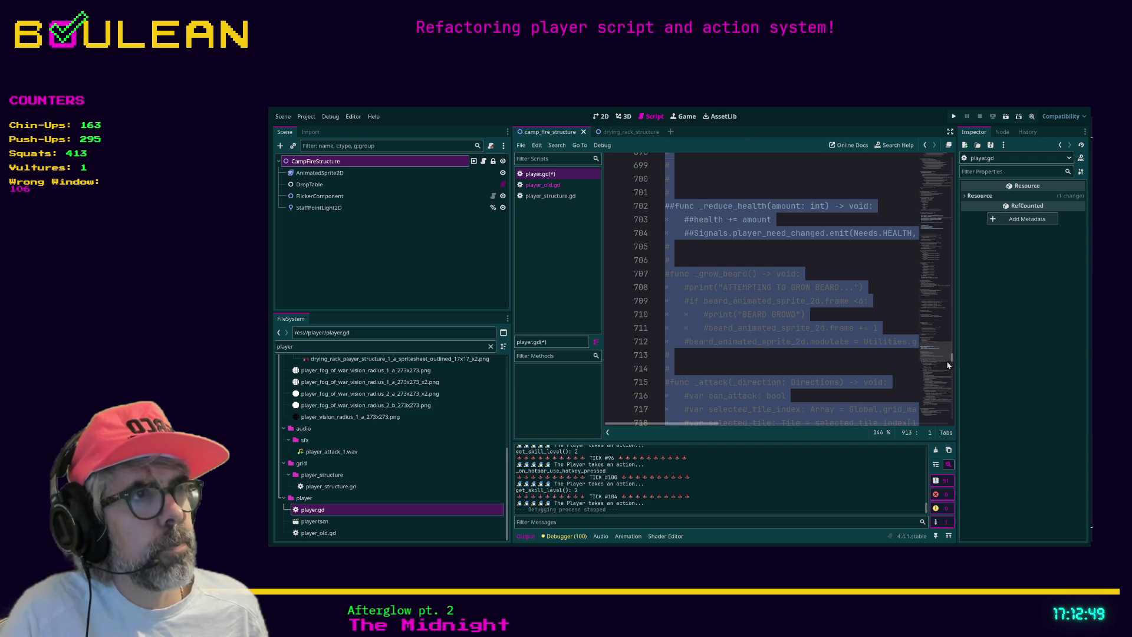
{"action": "left_click_drag", "start_coordinate": [951, 362], "coordinate": [944, 156]}
{"action": "left_click", "coordinate": [685, 201]}
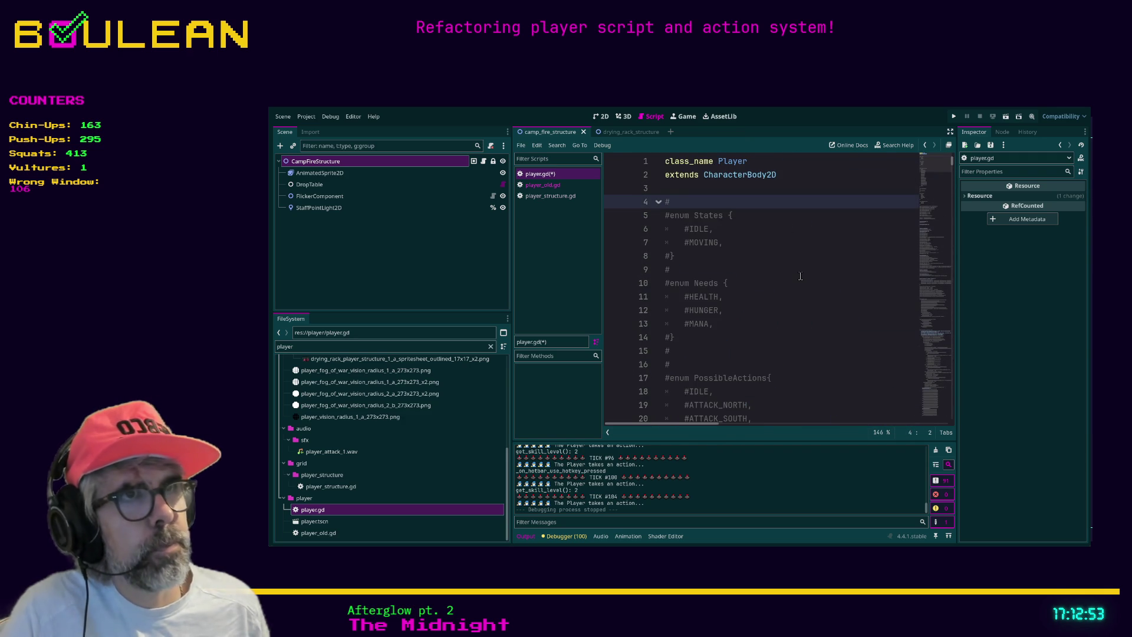
Add 'func _ready() -> void:' containing 'pass' above the commented code, with blank lines around it
{"action": "key", "text": "Return"}
{"action": "key", "text": "Return"}
{"action": "key", "text": "Return"}
{"action": "key", "text": "Up"}
{"action": "key", "text": "Up"}
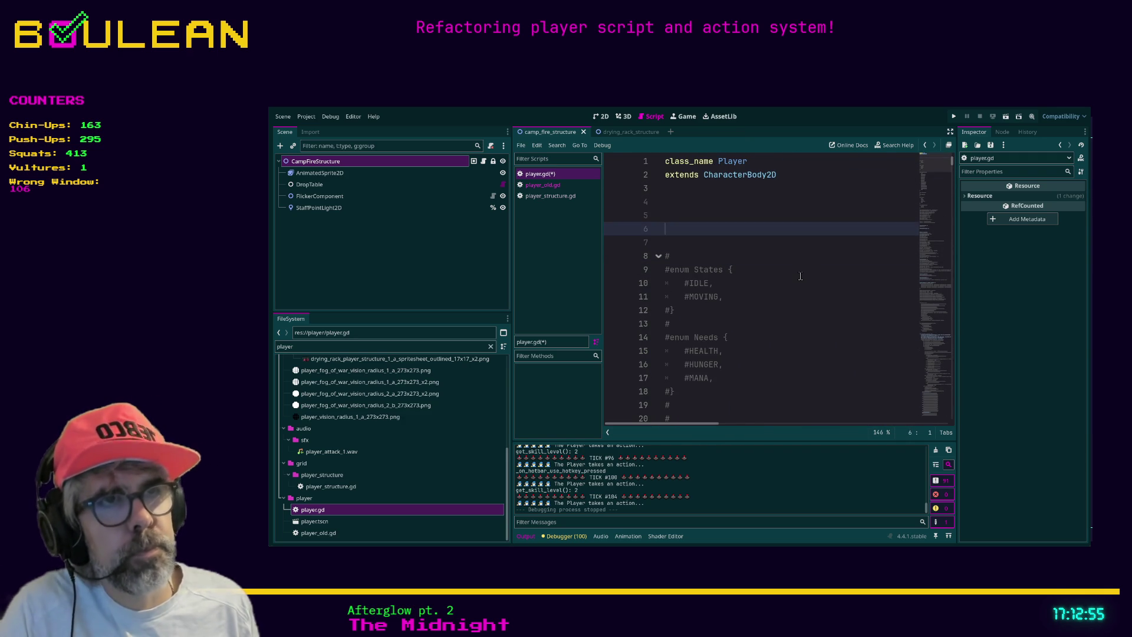
{"action": "type", "text": "func _ready"}
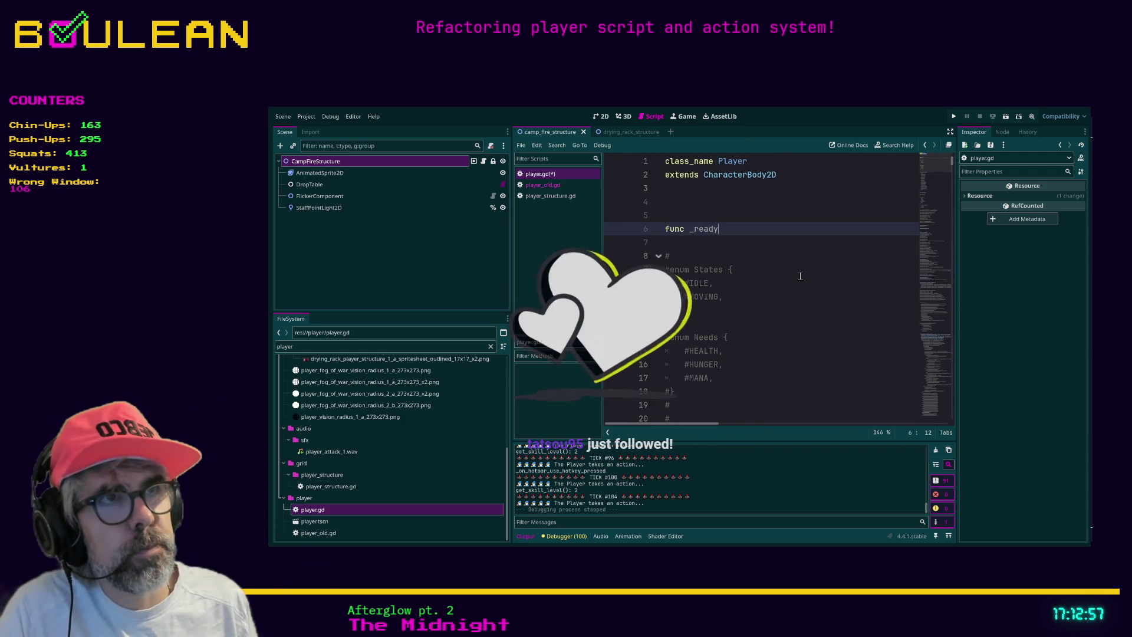
{"action": "type", "text": "() -> void"}
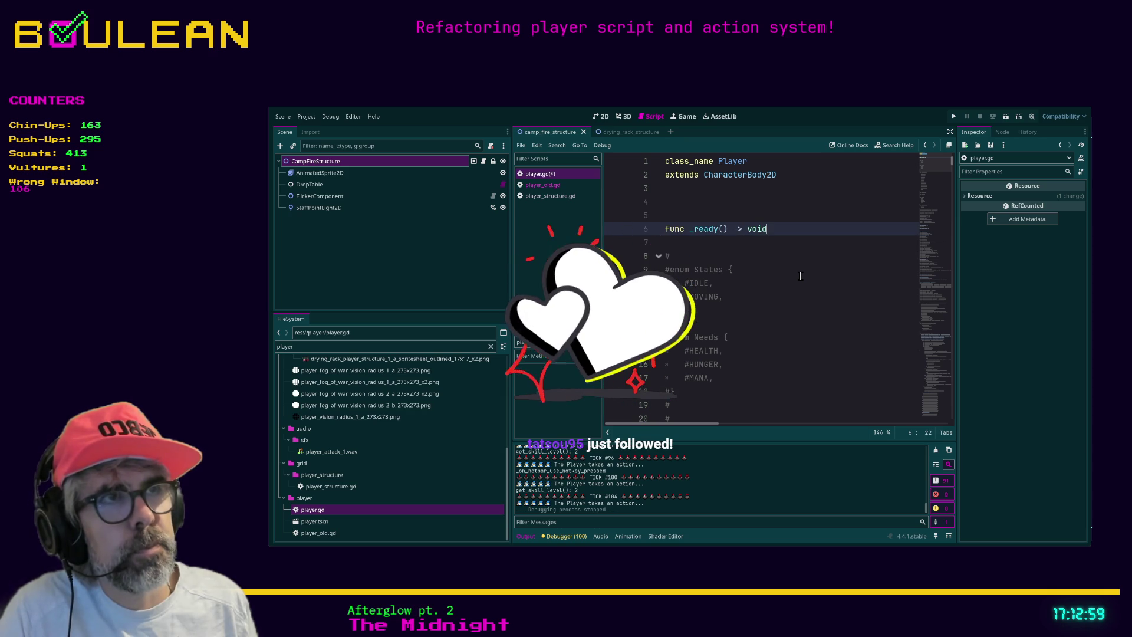
{"action": "type", "text": ":"}
{"action": "key", "text": "Return"}
{"action": "type", "text": "pass"}
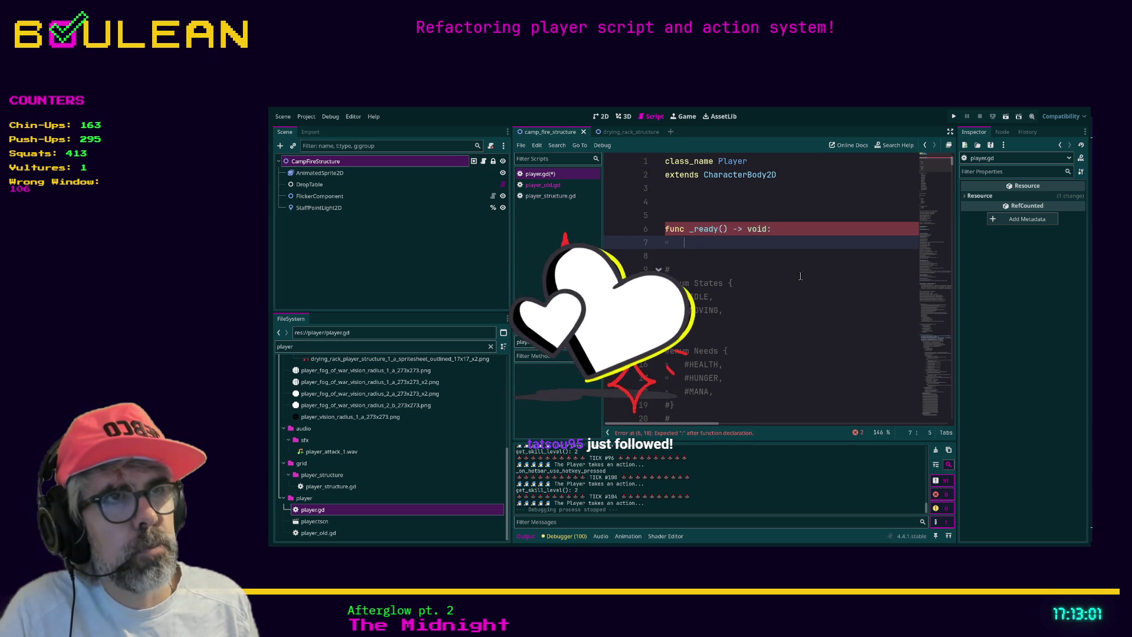
{"action": "key", "text": "Down"}
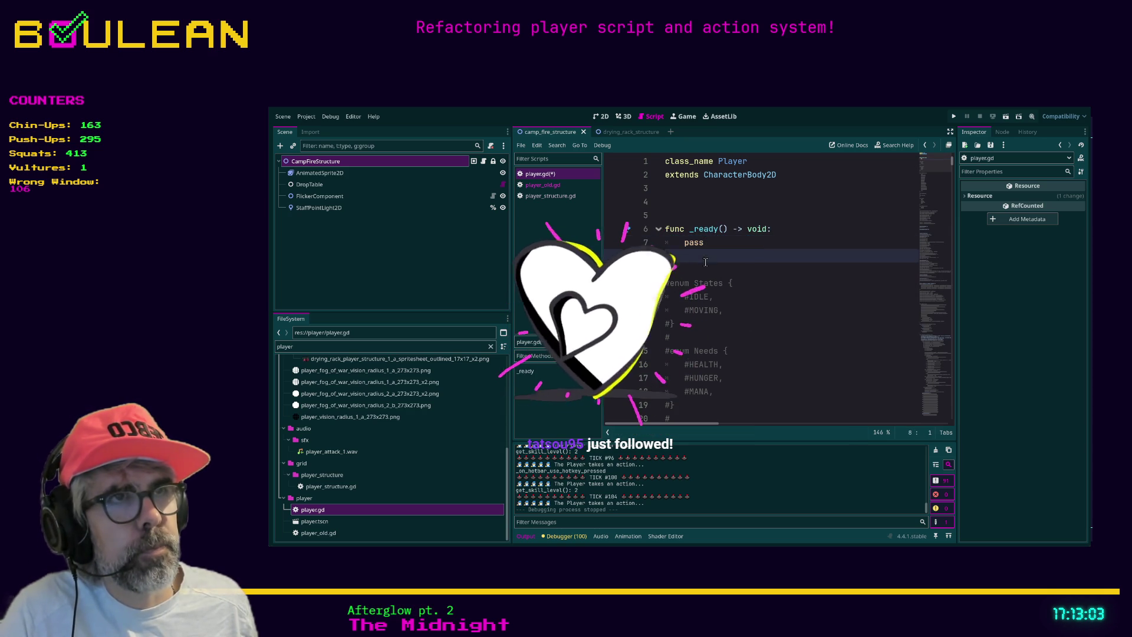
{"action": "key", "text": "Return"}
{"action": "key", "text": "Return"}
{"action": "key", "text": "Up"}
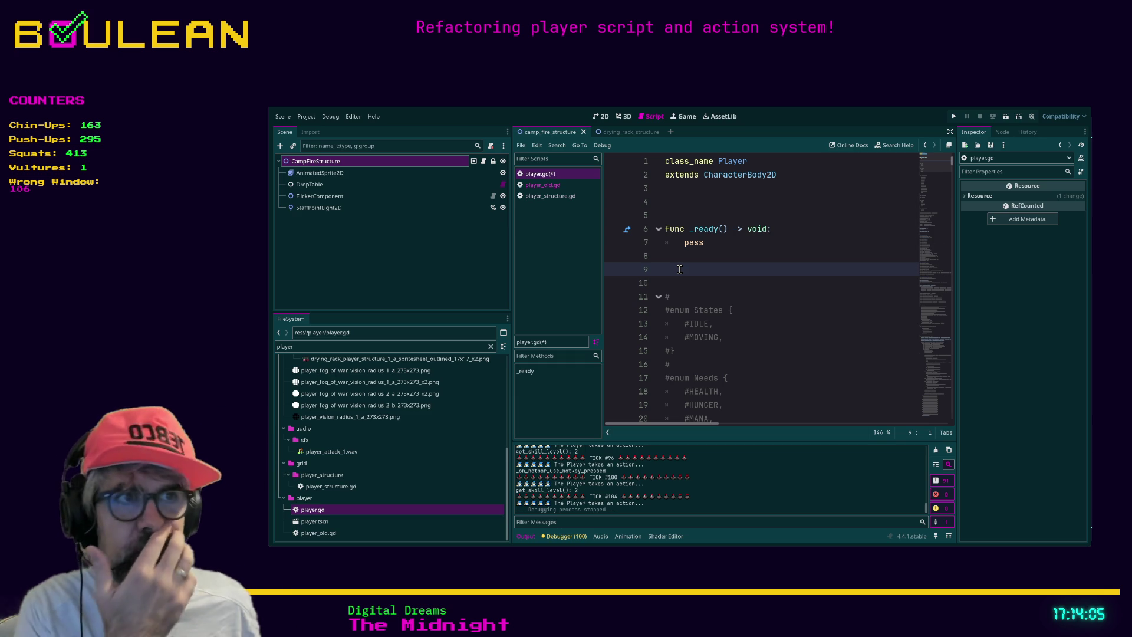
Look over the old commented-out enum, then begin a new 'enum States{' block on line 4
{"action": "left_click_drag", "start_coordinate": [724, 337], "coordinate": [694, 311]}
{"action": "mouse_move", "coordinate": [688, 352]}
{"action": "left_mouse_down"}
{"action": "mouse_move", "coordinate": [672, 351]}
{"action": "mouse_move", "coordinate": [696, 310]}
{"action": "left_mouse_up"}
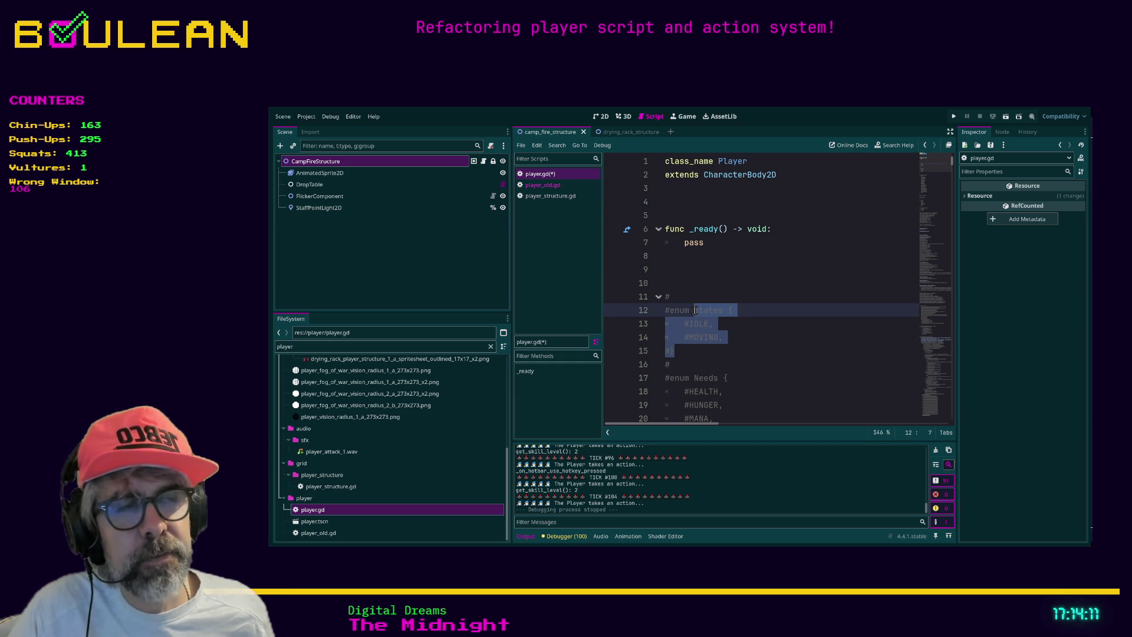
{"action": "left_click", "coordinate": [672, 283]}
{"action": "key", "text": "Up"}
{"action": "key", "text": "Up"}
{"action": "key", "text": "Up"}
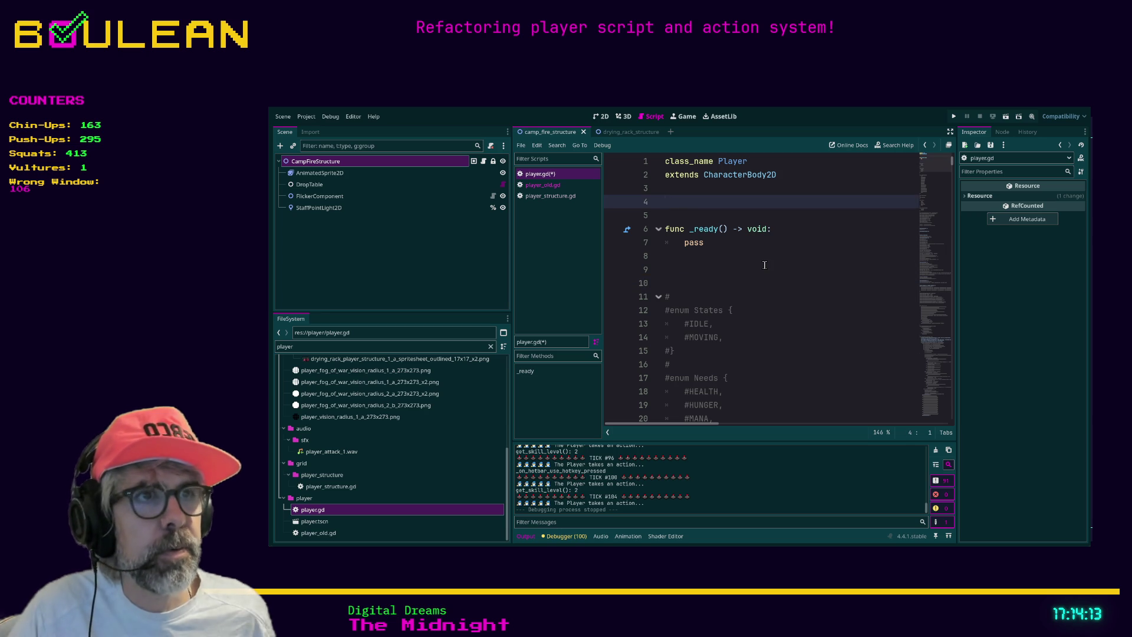
{"action": "type", "text": "enum States"}
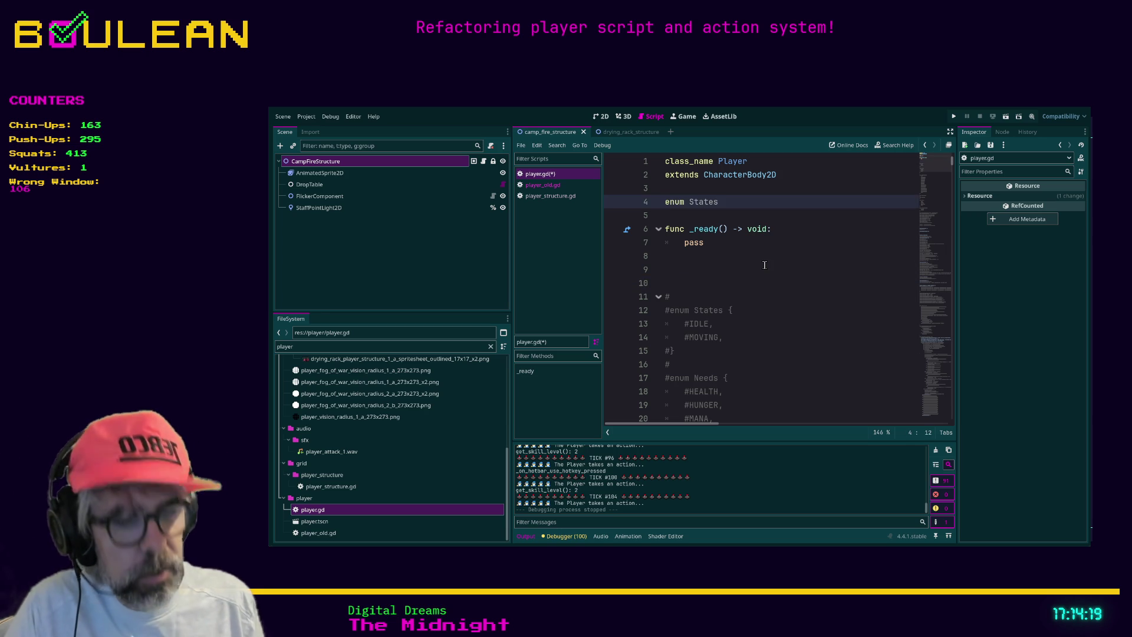
{"action": "type", "text": "{"}
{"action": "key", "text": "Return"}
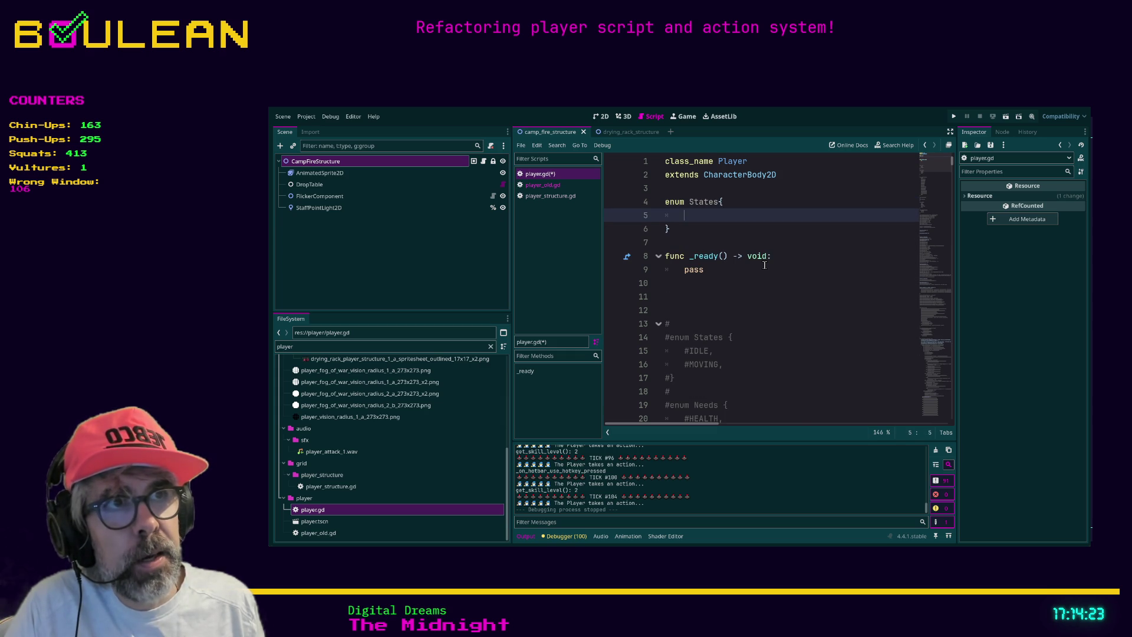
Add IDLE, ATTACKING and INTERACTING as the enum's first values, one per line
{"action": "type", "text": "ATTAA"}
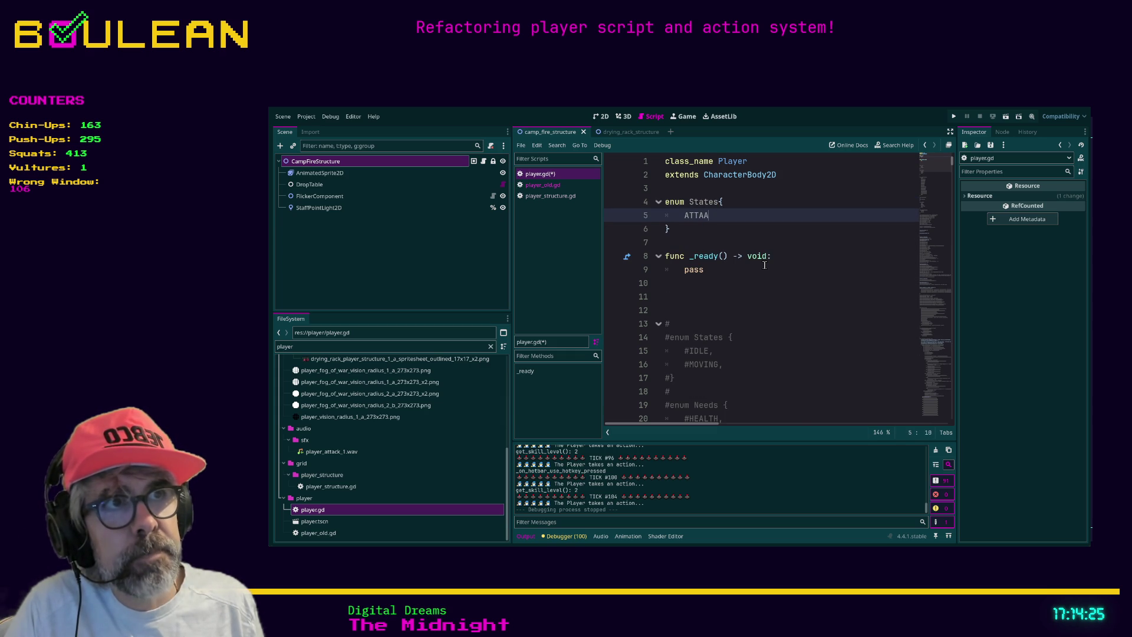
{"action": "key", "text": "BackSpace"}
{"action": "key", "text": "BackSpace"}
{"action": "key", "text": "BackSpace"}
{"action": "type", "text": "IDLE,"}
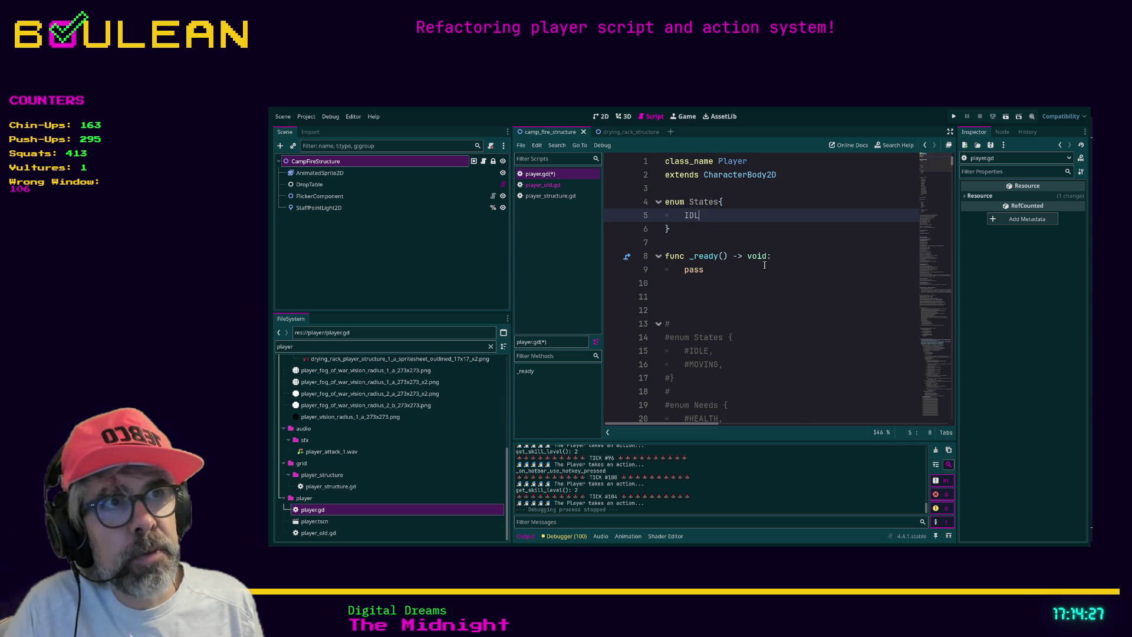
{"action": "key", "text": "Return"}
{"action": "type", "text": "ATTACKING,"}
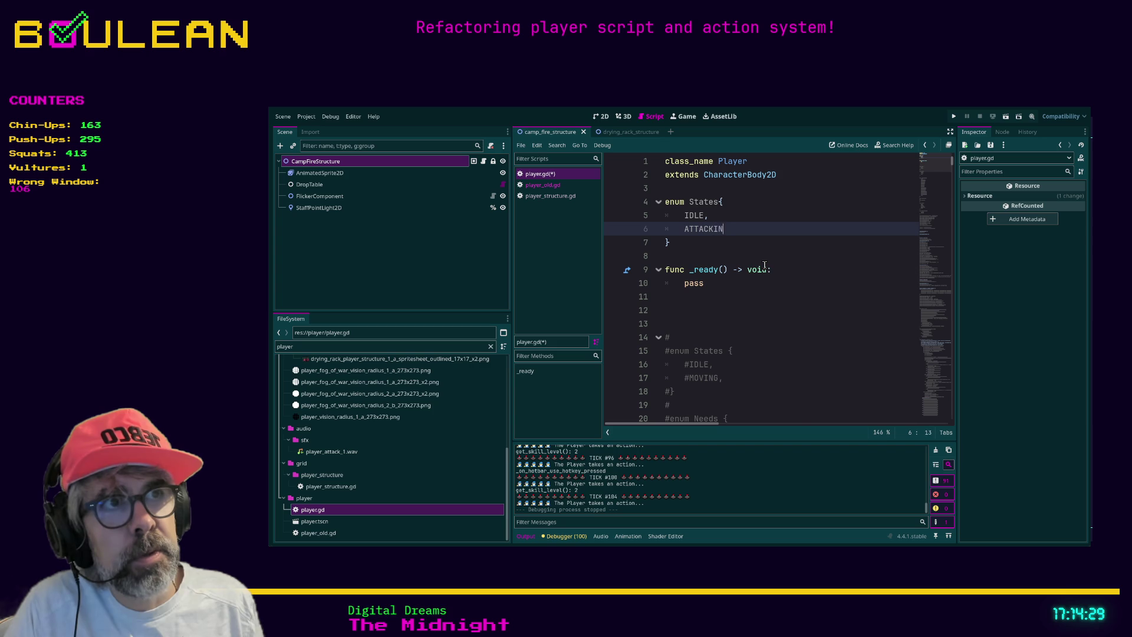
{"action": "key", "text": "Return"}
{"action": "type", "text": "INT"}
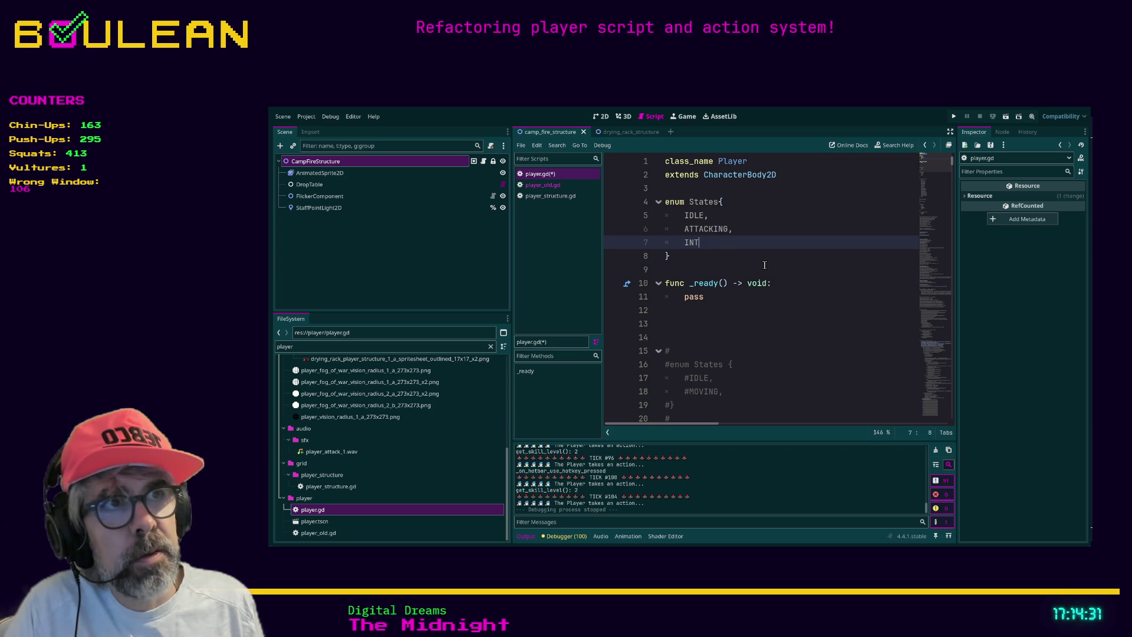
{"action": "type", "text": "ERACTING,"}
Add MOVING and INVESTIGATING to the enum and search the project for investigate
{"action": "key", "text": "Return"}
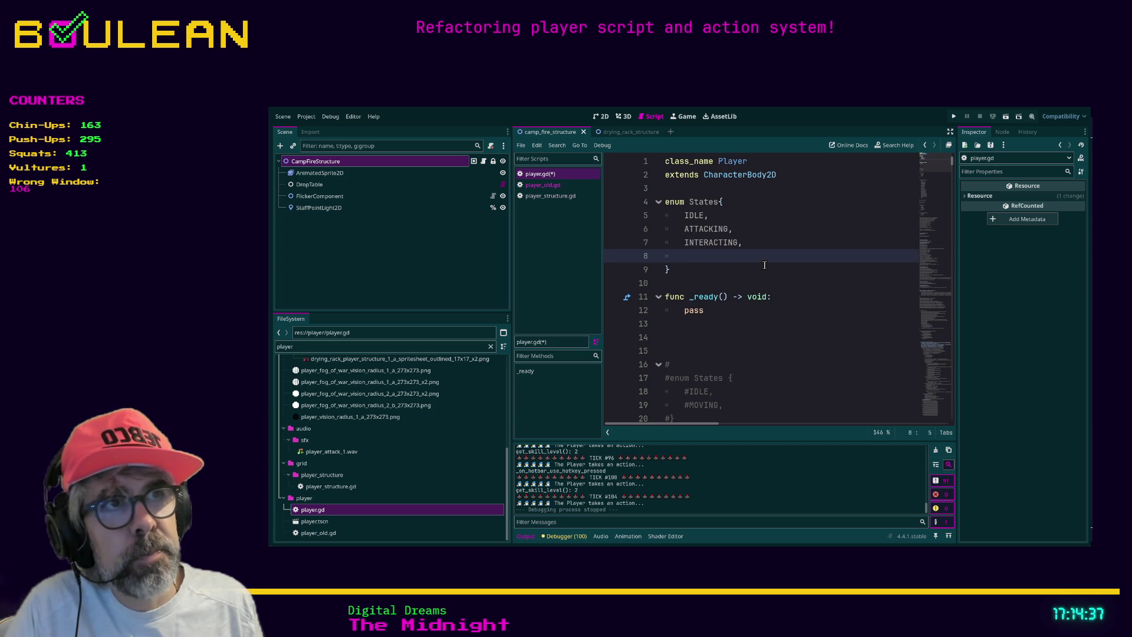
{"action": "type", "text": "MOVING,"}
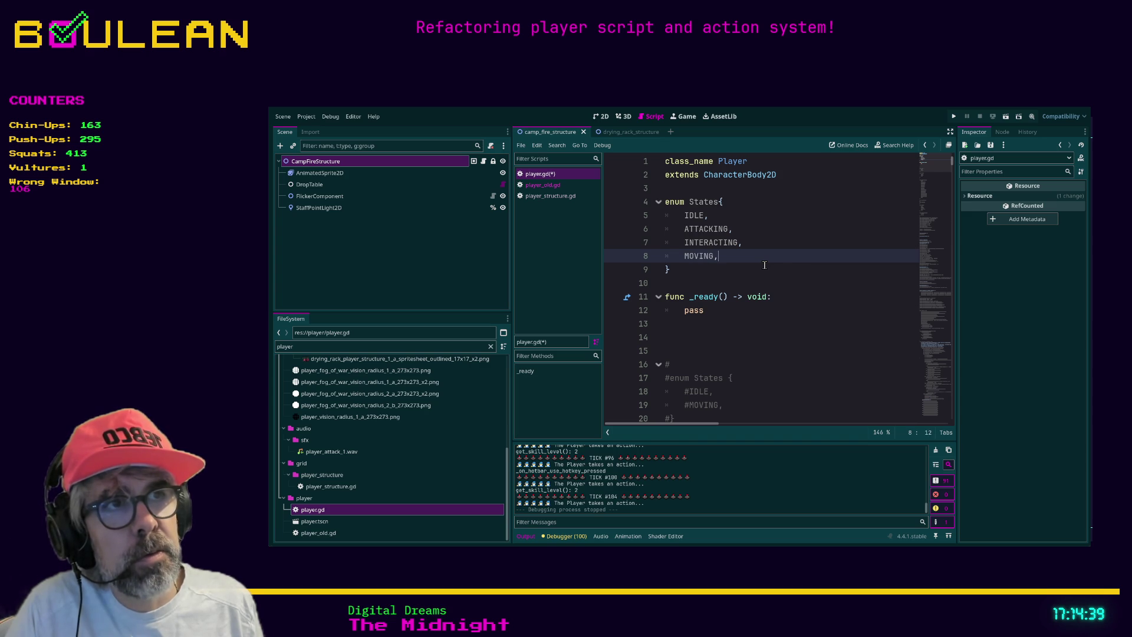
{"action": "key", "text": "Return"}
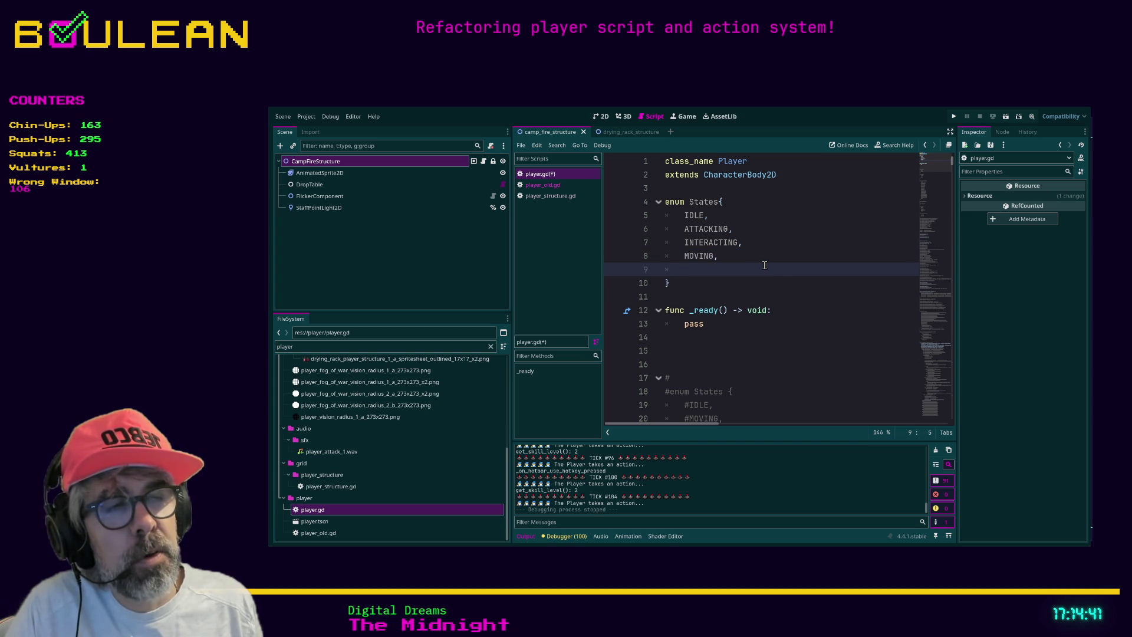
{"action": "type", "text": "INVESTIGATING,"}
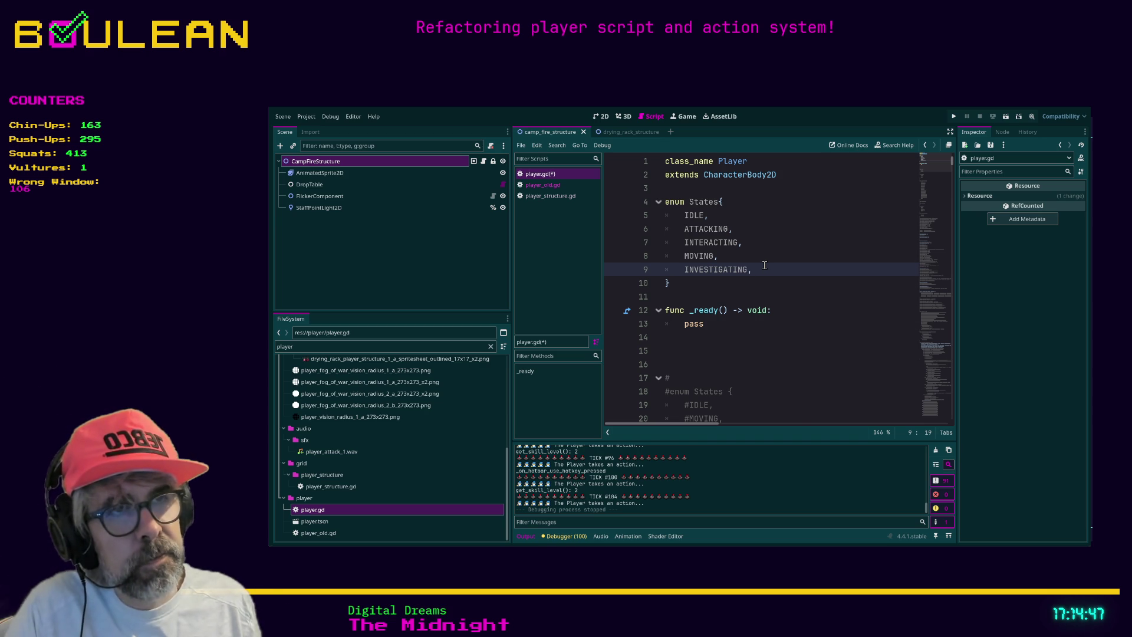
{"action": "key", "text": "Return"}
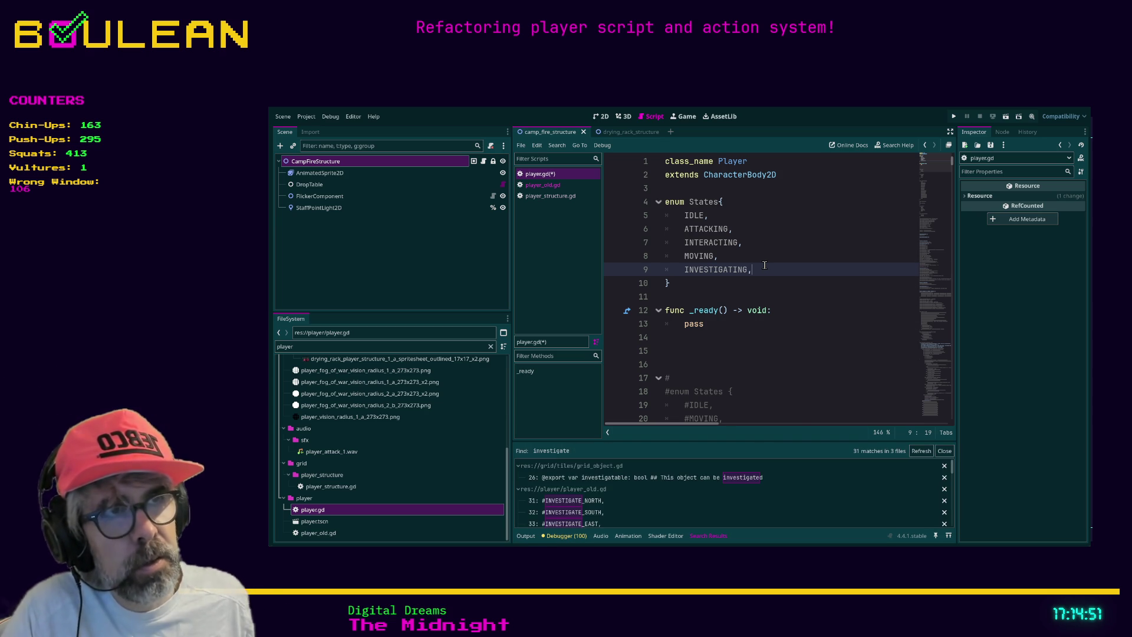
{"action": "left_click", "coordinate": [718, 283]}
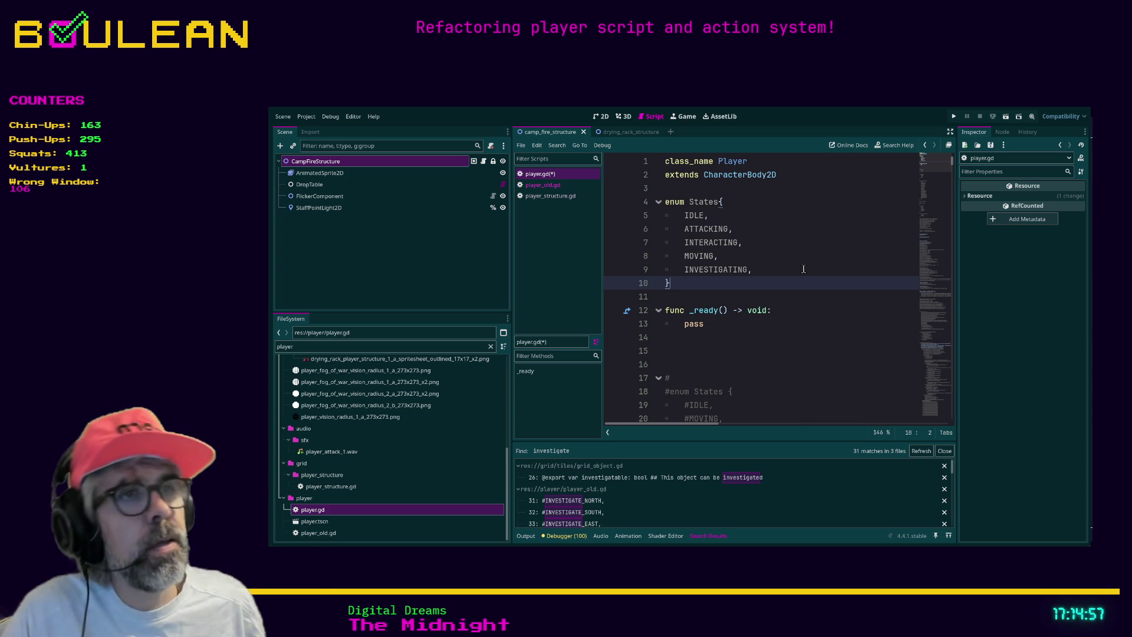
Insert DEFENDING on a new line after ATTACKING in the States enum
{"action": "left_click", "coordinate": [702, 242]}
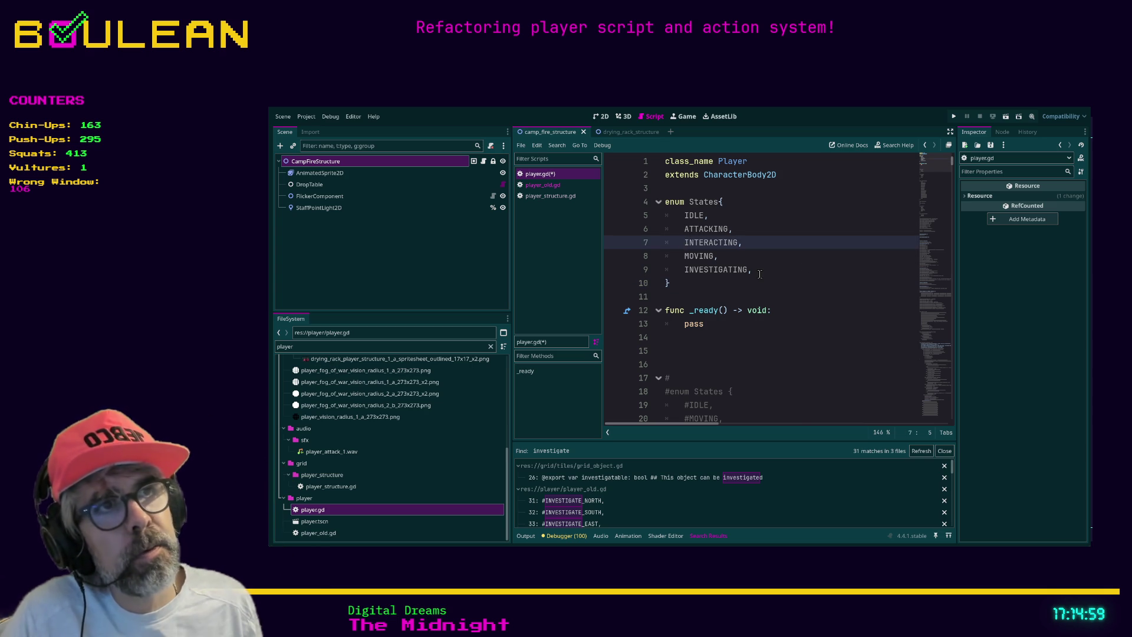
{"action": "key", "text": "ctrl+shift+Return"}
{"action": "type", "text": "DEFENDING,"}
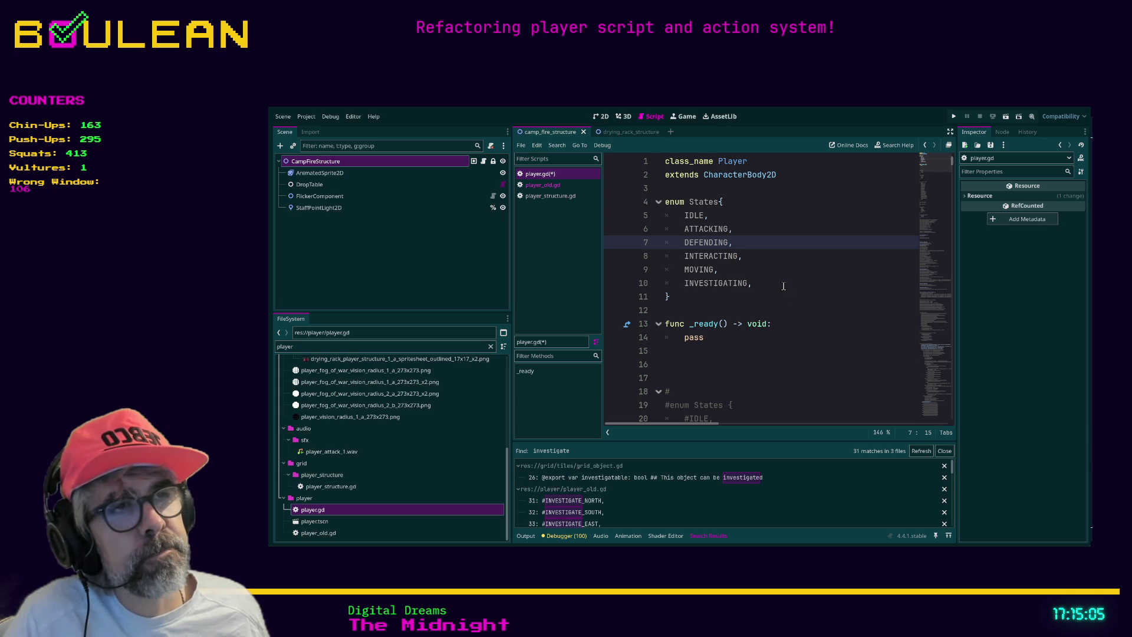
Move INVESTIGATING above MOVING, save player.gd, and add a blank line above _ready()
{"action": "left_click", "coordinate": [756, 294]}
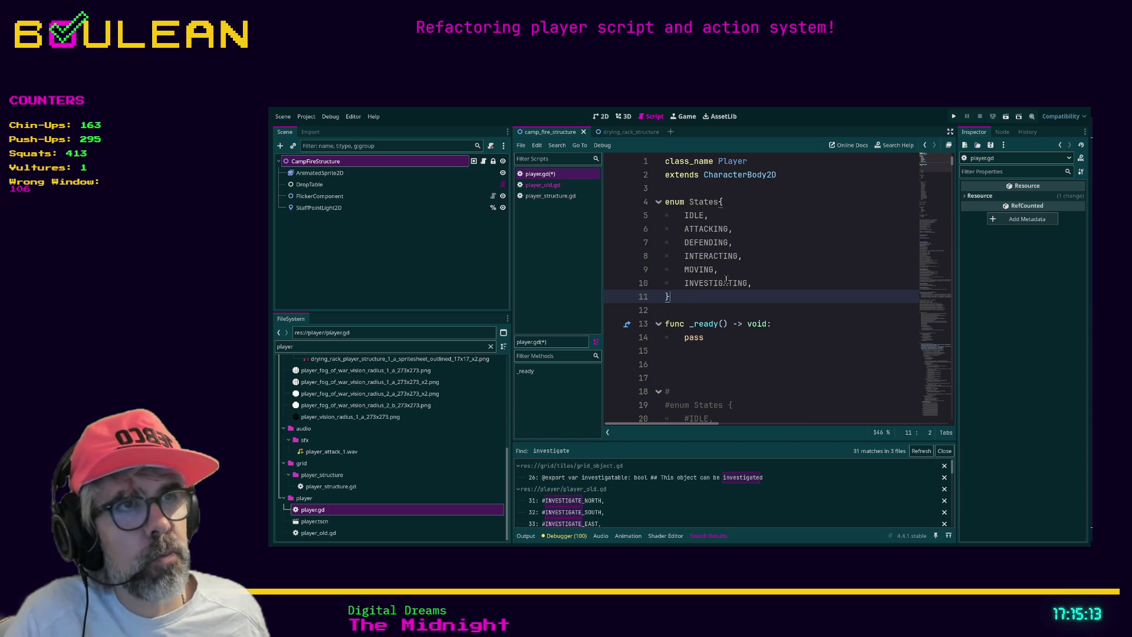
{"action": "left_click", "coordinate": [753, 284]}
{"action": "key", "text": "alt+Up"}
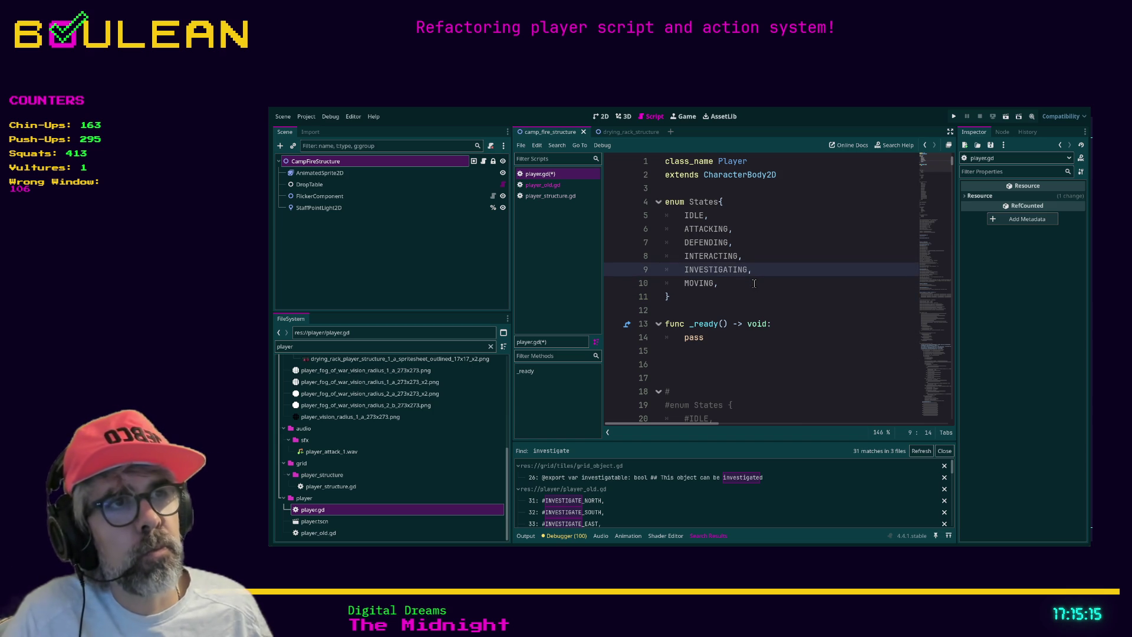
{"action": "key", "text": "Down"}
{"action": "key", "text": "Down"}
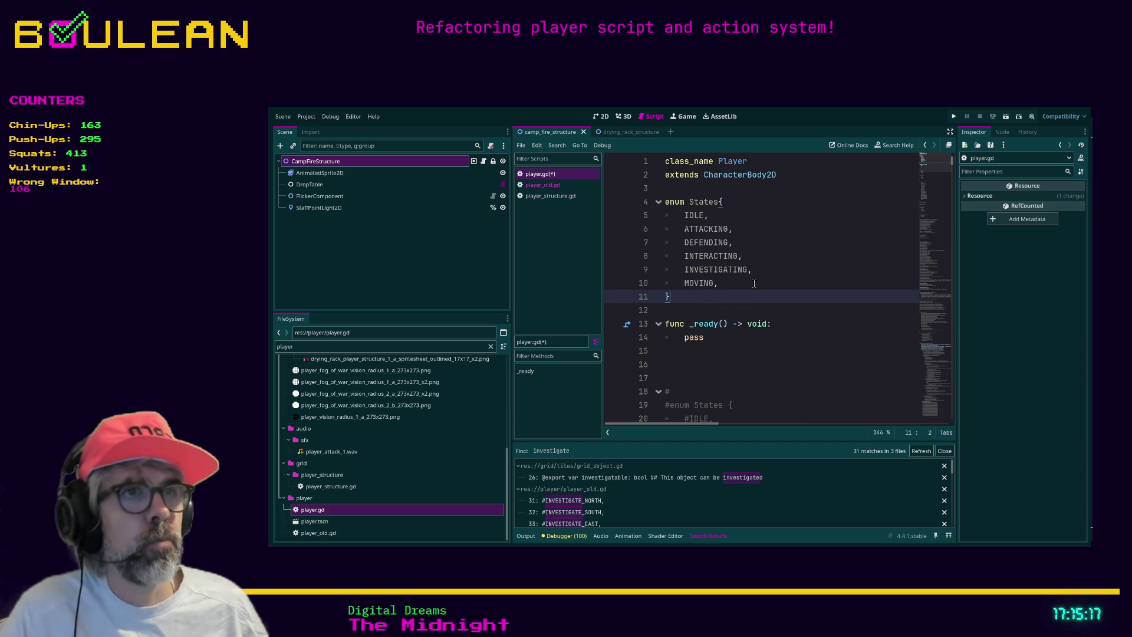
{"action": "key", "text": "Down"}
{"action": "key", "text": "ctrl+s"}
{"action": "scroll", "coordinate": [717, 296], "scroll_direction": "down", "scroll_amount": 1}
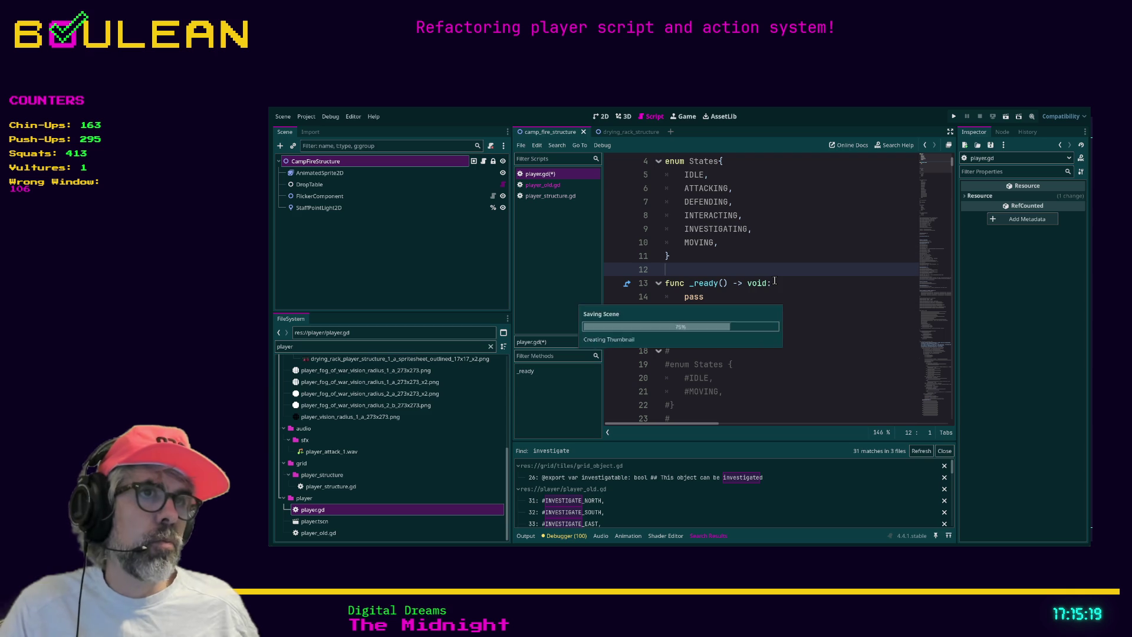
{"action": "key", "text": "Return"}
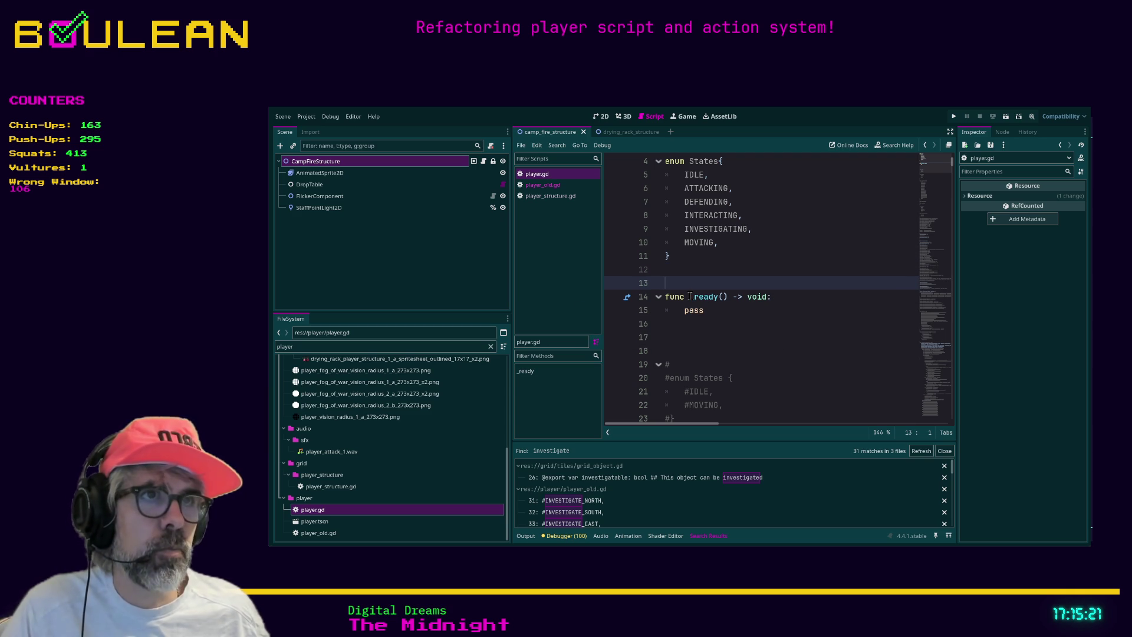